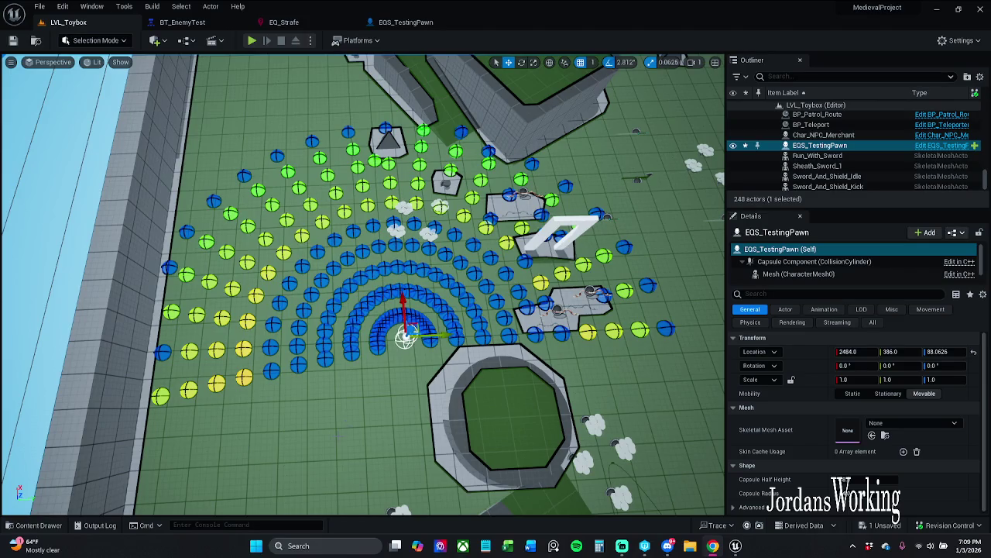
- Show navigation debug in the level, then switch to BT_EnemyTest and bring the PatrolRoute branch into view
{"action": "key", "text": "p"}
{"action": "scroll", "coordinate": [364, 287], "scroll_direction": "down", "scroll_amount": 3}
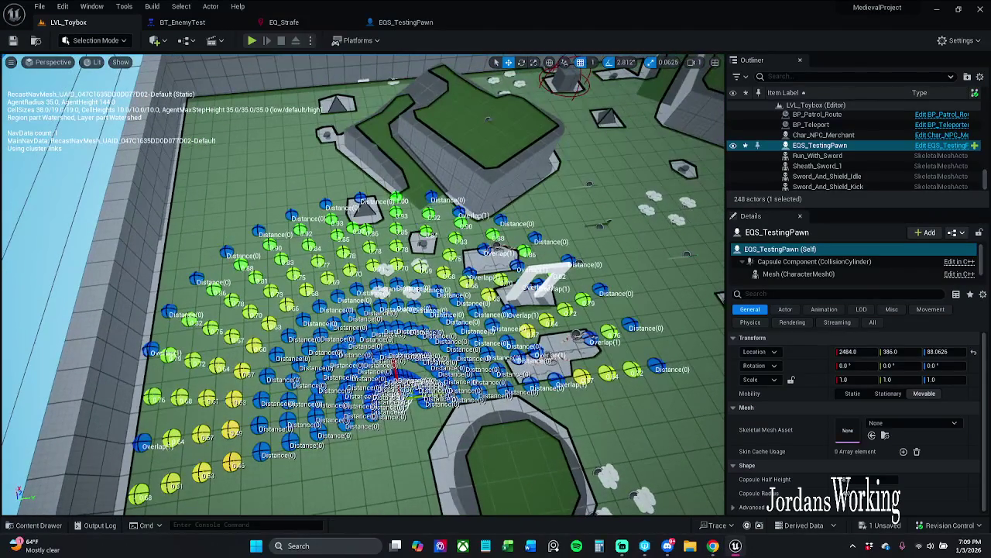
{"action": "left_click", "coordinate": [204, 23]}
{"action": "mouse_move", "coordinate": [226, 249]}
{"action": "left_mouse_down"}
{"action": "mouse_move", "coordinate": [237, 237]}
{"action": "mouse_move", "coordinate": [491, 222]}
{"action": "left_mouse_up"}
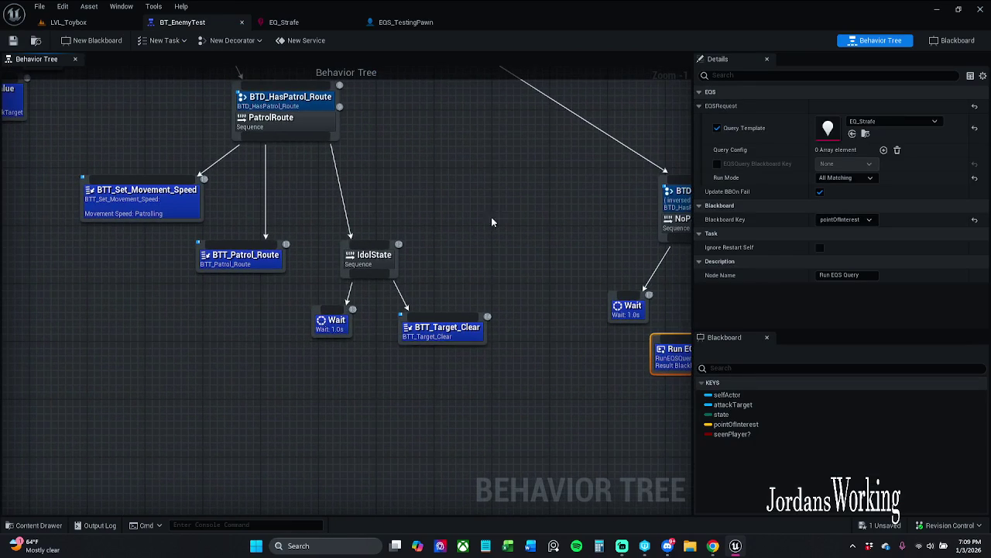
- Shift the IdolState, Wait, BTT_Target_Clear and BTT_Patrol_Route nodes left, then nudge Wait further left
{"action": "mouse_move", "coordinate": [487, 354]}
{"action": "left_mouse_down"}
{"action": "mouse_move", "coordinate": [294, 232]}
{"action": "mouse_move", "coordinate": [194, 221]}
{"action": "left_mouse_up"}
{"action": "left_click_drag", "start_coordinate": [258, 262], "coordinate": [242, 262]}
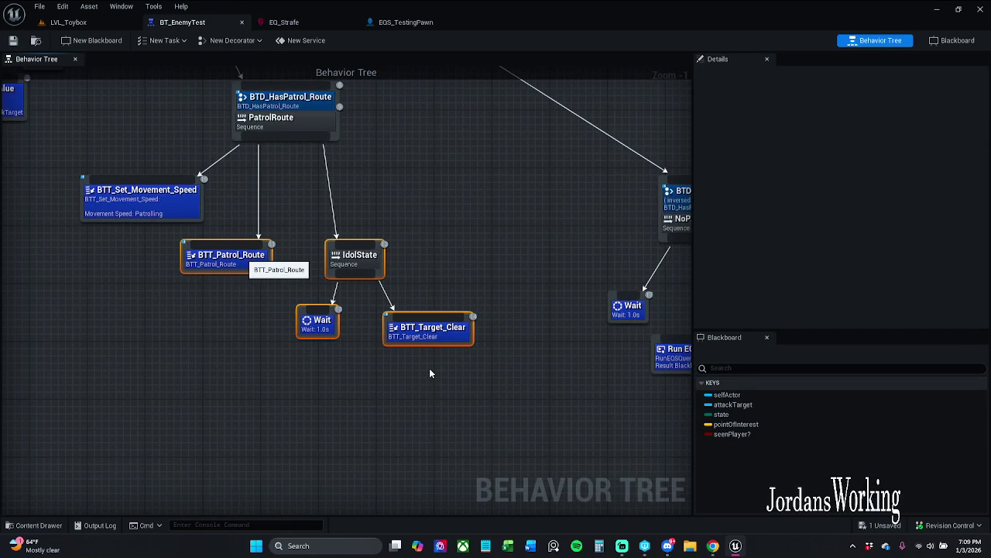
{"action": "left_click", "coordinate": [154, 246]}
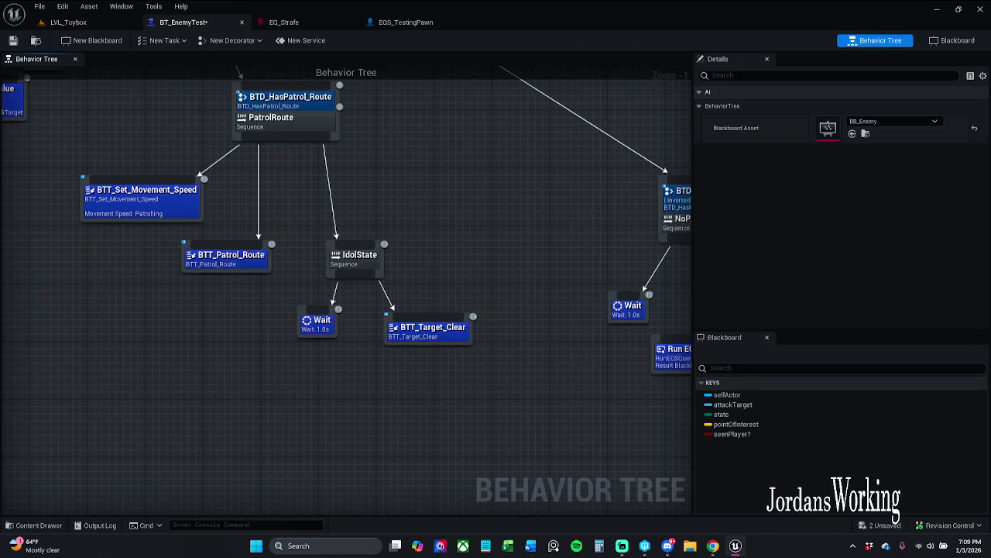
{"action": "left_click_drag", "start_coordinate": [319, 329], "coordinate": [312, 329]}
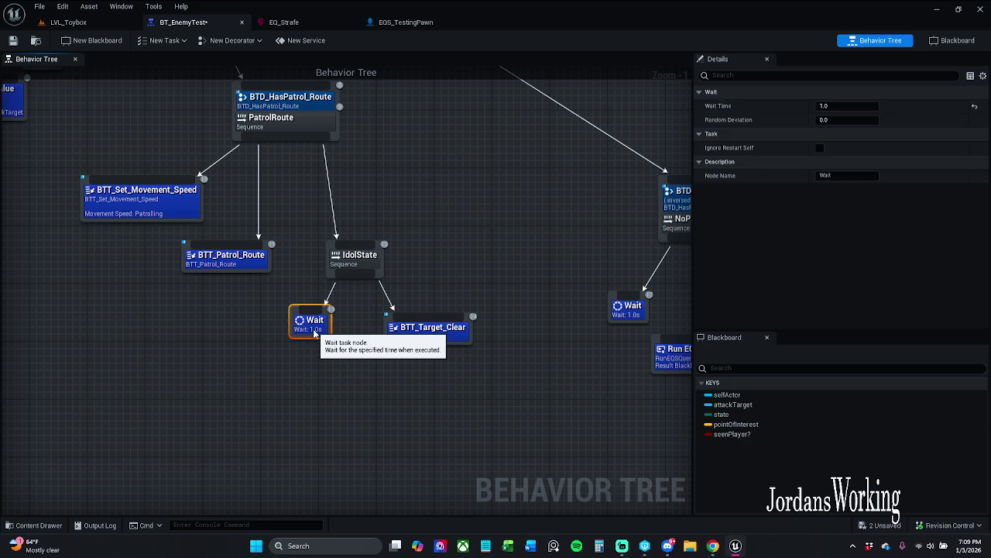
{"action": "left_click", "coordinate": [310, 372]}
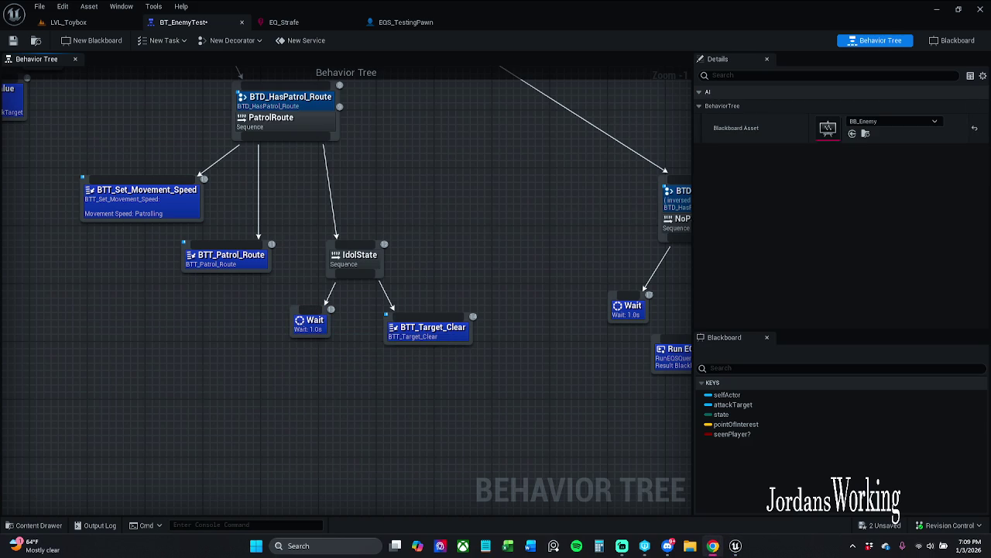
{"action": "left_click", "coordinate": [947, 545]}
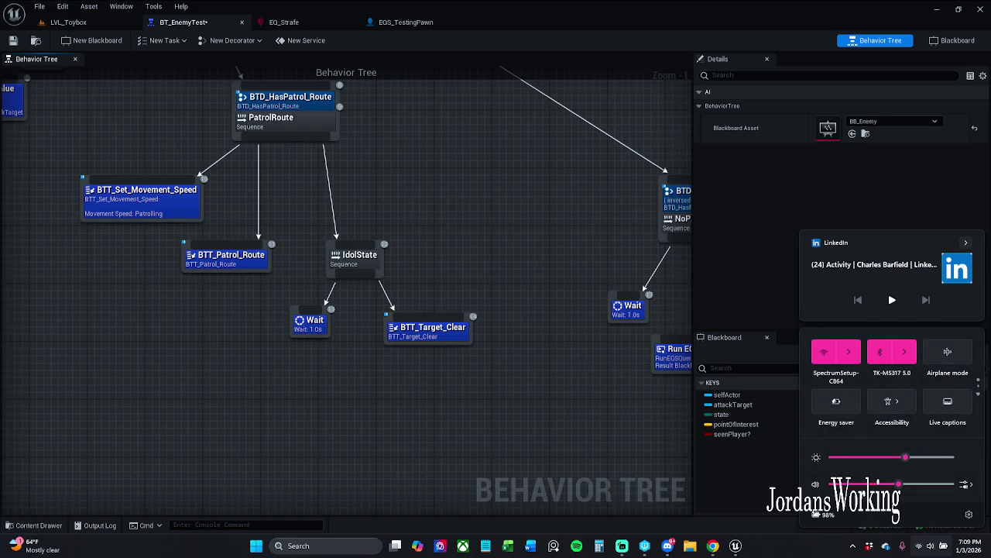
{"action": "key", "text": "Escape"}
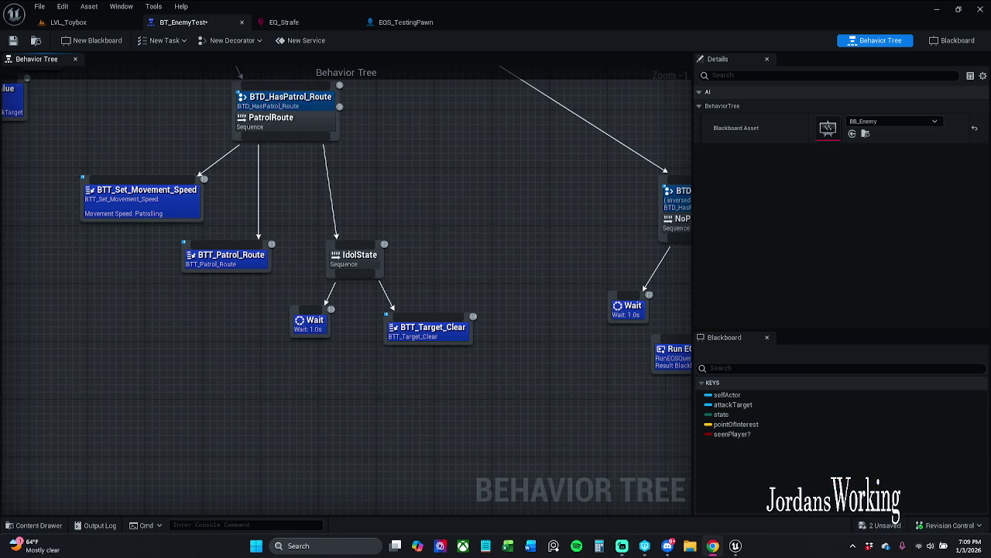
- Move the whole HasPatrol_Route branch slightly right and save the behavior tree
{"action": "scroll", "coordinate": [373, 400], "scroll_direction": "down", "scroll_amount": 3}
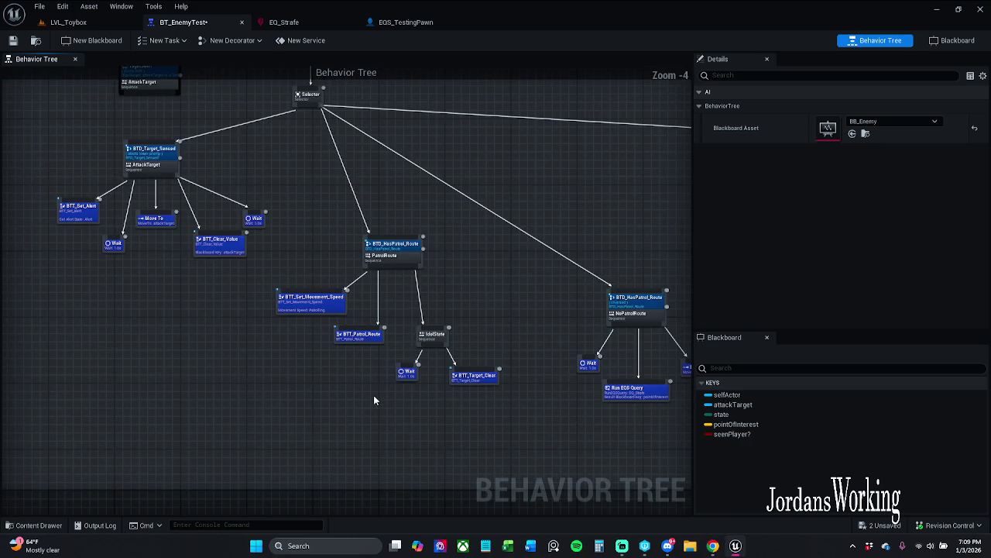
{"action": "left_click_drag", "start_coordinate": [310, 400], "coordinate": [488, 237]}
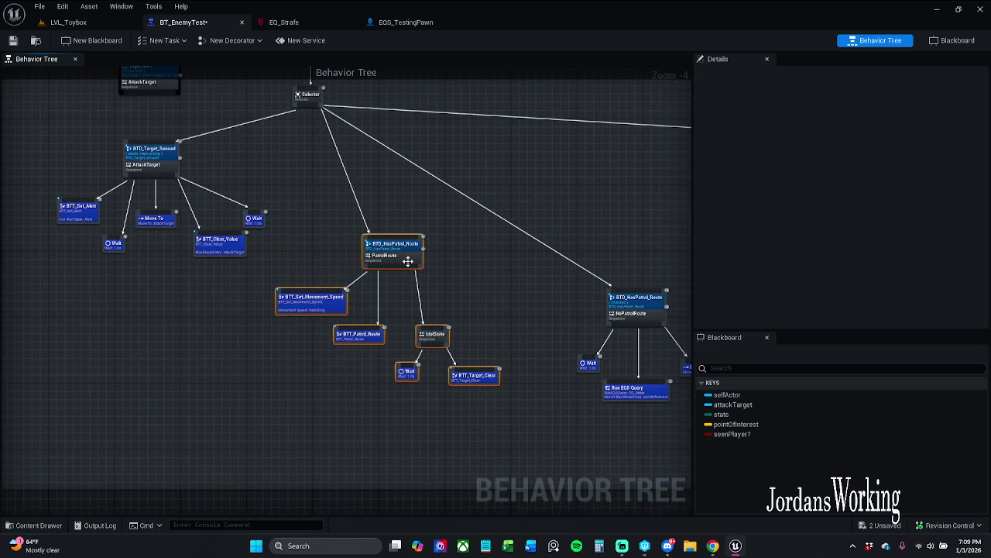
{"action": "left_click_drag", "start_coordinate": [407, 261], "coordinate": [415, 265]}
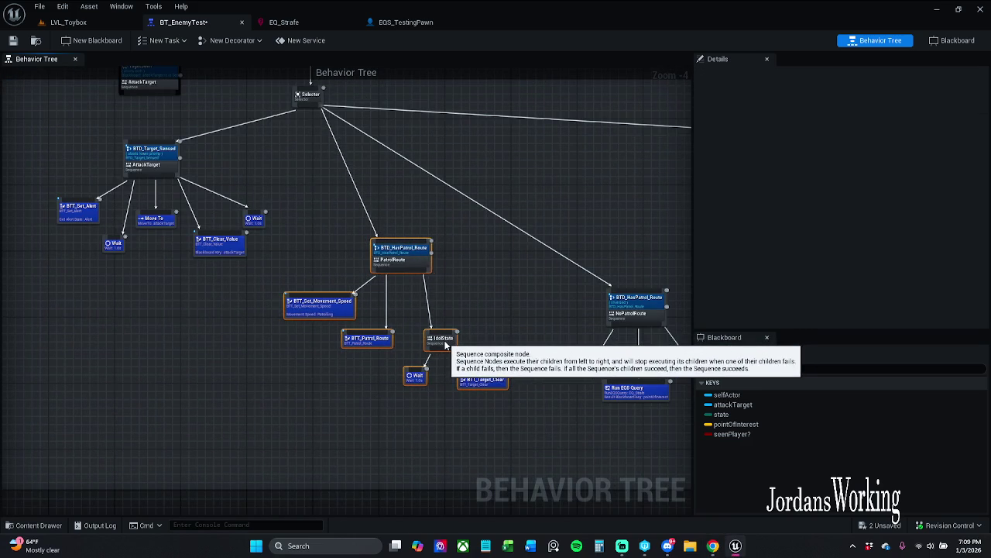
{"action": "left_click_drag", "start_coordinate": [446, 345], "coordinate": [455, 345]}
{"action": "left_click", "coordinate": [449, 317]}
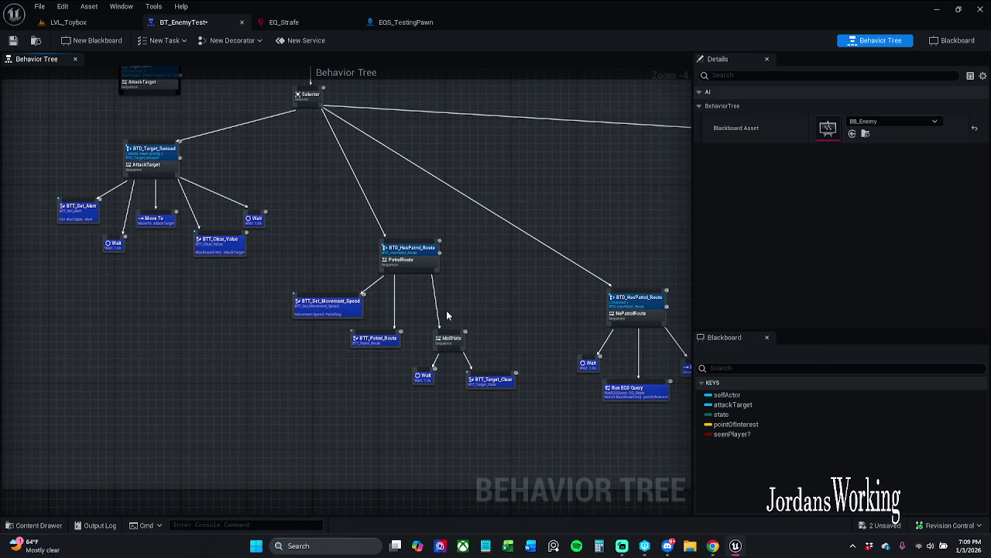
{"action": "left_click", "coordinate": [14, 40]}
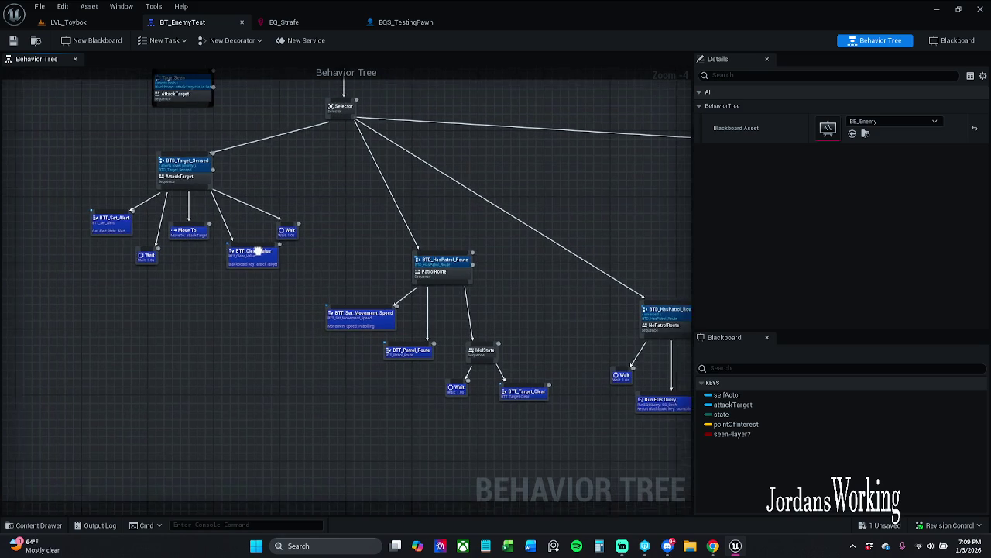
- Move the Target_Sensed branch left and save again
{"action": "left_click_drag", "start_coordinate": [317, 278], "coordinate": [86, 174]}
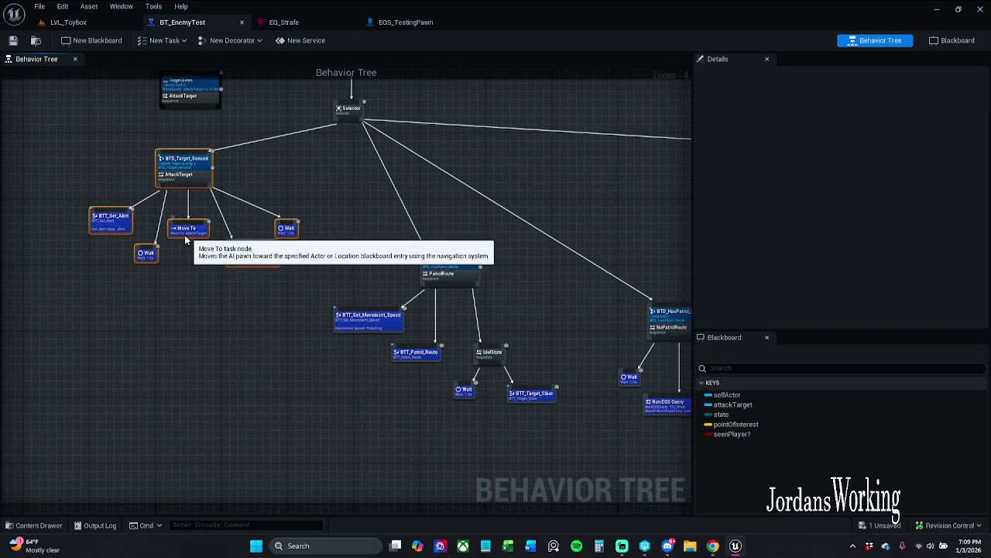
{"action": "left_click_drag", "start_coordinate": [207, 234], "coordinate": [186, 230]}
{"action": "left_click", "coordinate": [295, 178]}
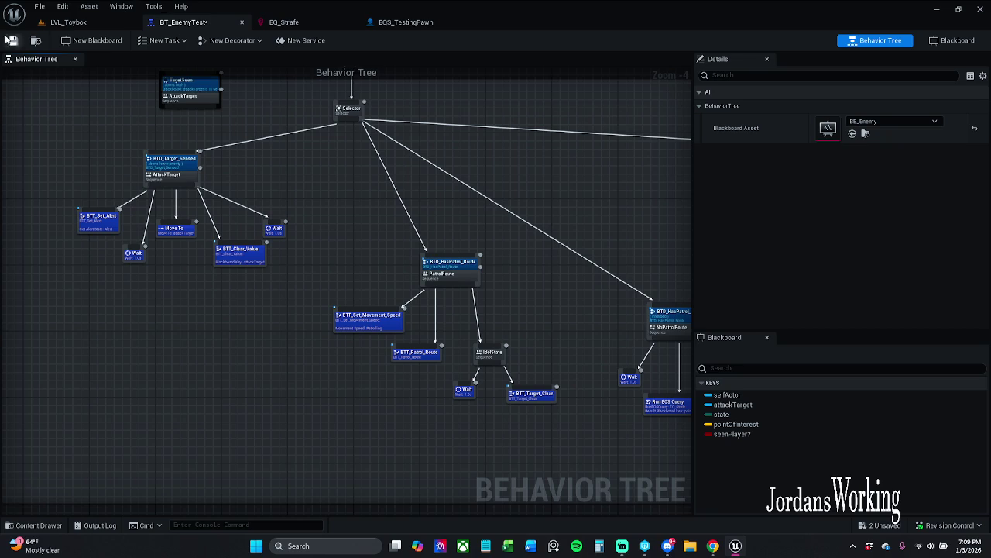
{"action": "left_click", "coordinate": [13, 40]}
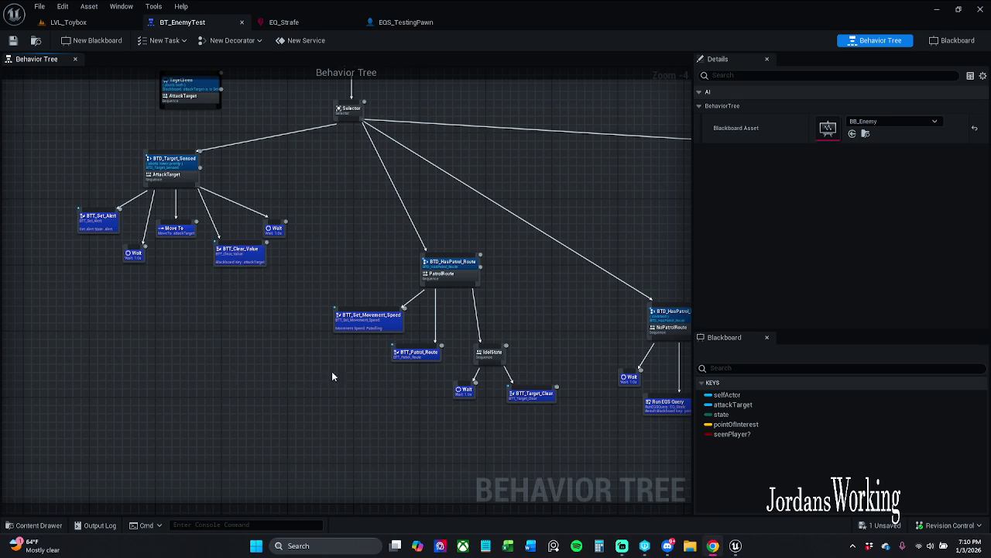
- Shift the BTD_Target_Sensed branch further left and down below the ROOT and Selector
{"action": "mouse_move", "coordinate": [370, 268]}
{"action": "left_mouse_down"}
{"action": "mouse_move", "coordinate": [351, 279]}
{"action": "mouse_move", "coordinate": [424, 298]}
{"action": "left_mouse_up"}
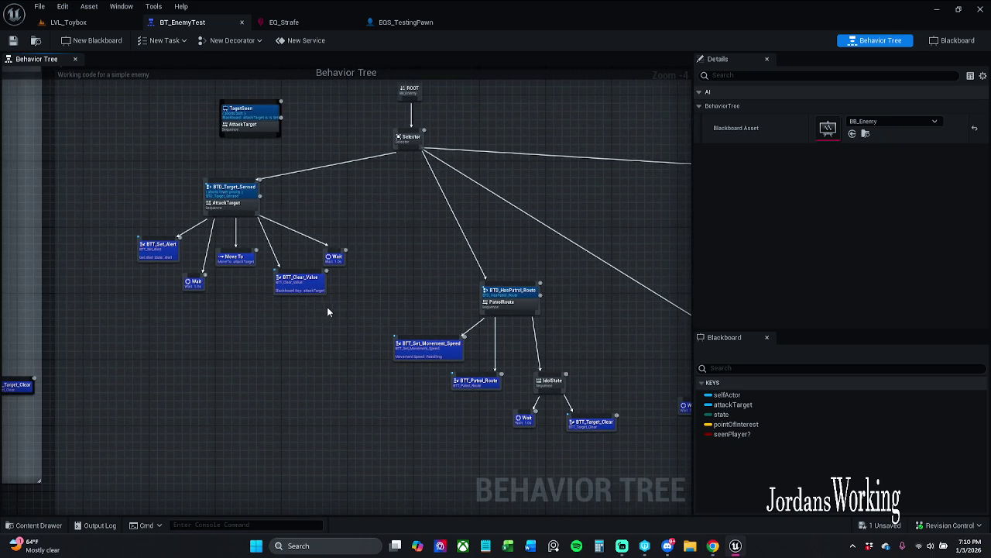
{"action": "left_click_drag", "start_coordinate": [352, 300], "coordinate": [139, 199]}
{"action": "left_click_drag", "start_coordinate": [247, 262], "coordinate": [220, 262]}
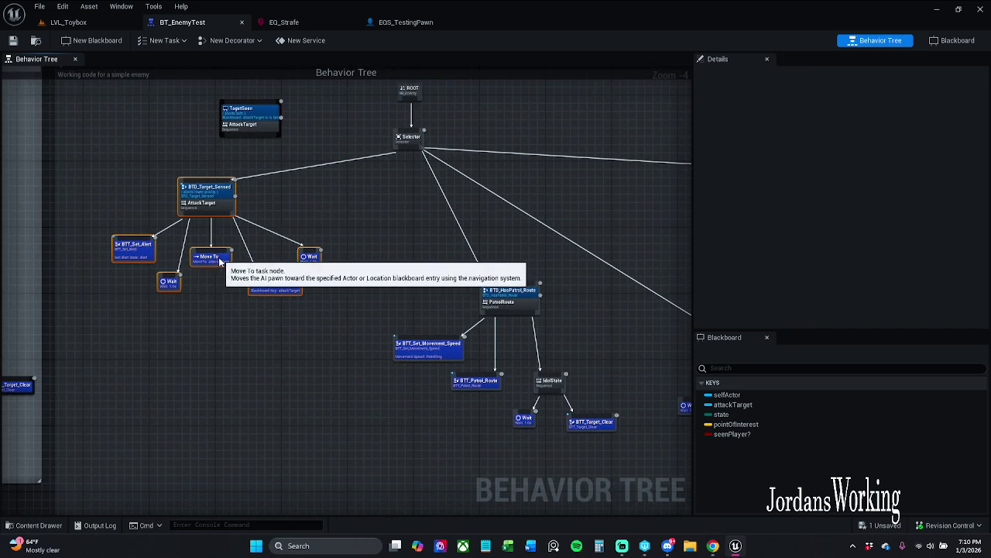
{"action": "left_click", "coordinate": [341, 220]}
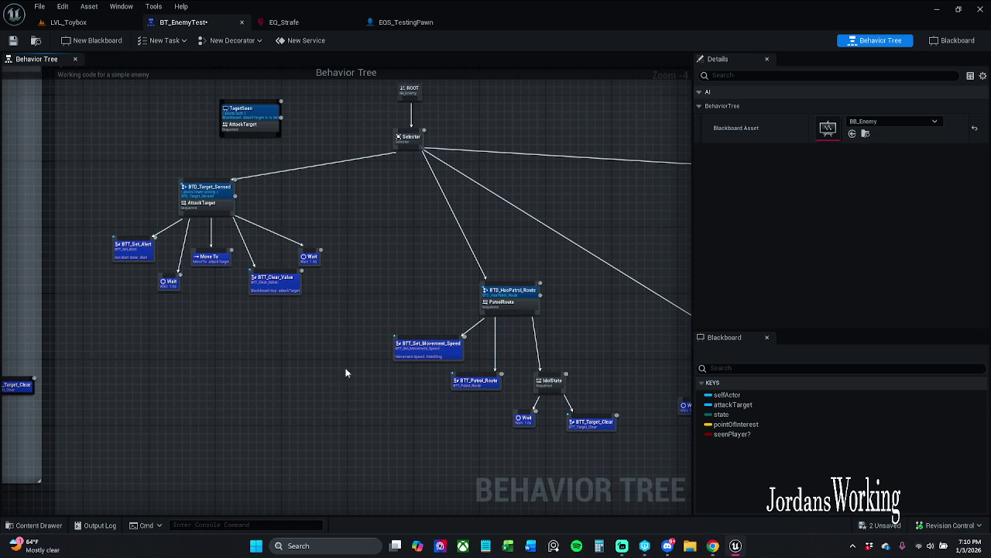
{"action": "mouse_move", "coordinate": [342, 300]}
{"action": "left_mouse_down"}
{"action": "mouse_move", "coordinate": [246, 266]}
{"action": "mouse_move", "coordinate": [107, 189]}
{"action": "left_mouse_up"}
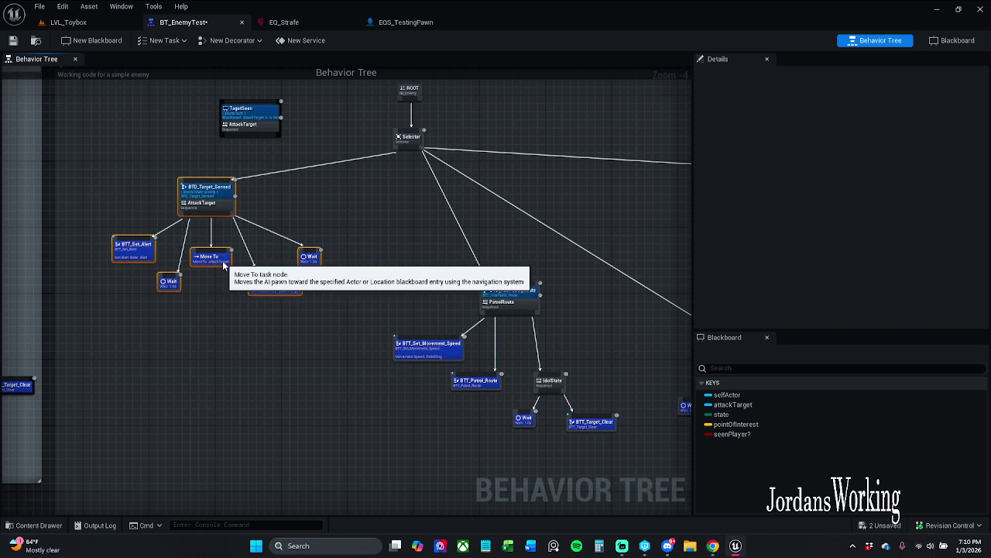
{"action": "left_click_drag", "start_coordinate": [223, 258], "coordinate": [177, 288]}
{"action": "left_click", "coordinate": [384, 176]}
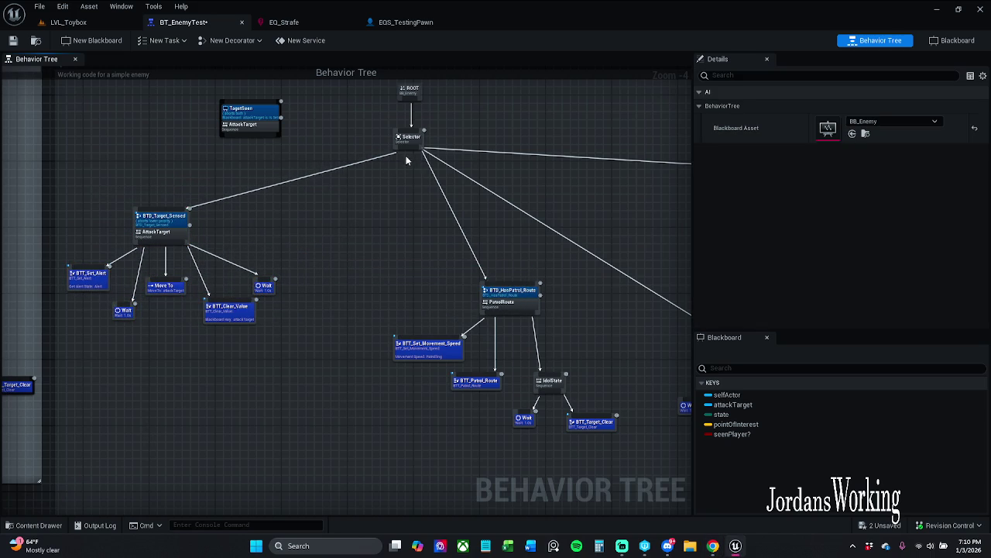
- Add a Sequence node under the Selector, placed between the two branches
{"action": "left_click_drag", "start_coordinate": [406, 159], "coordinate": [297, 293]}
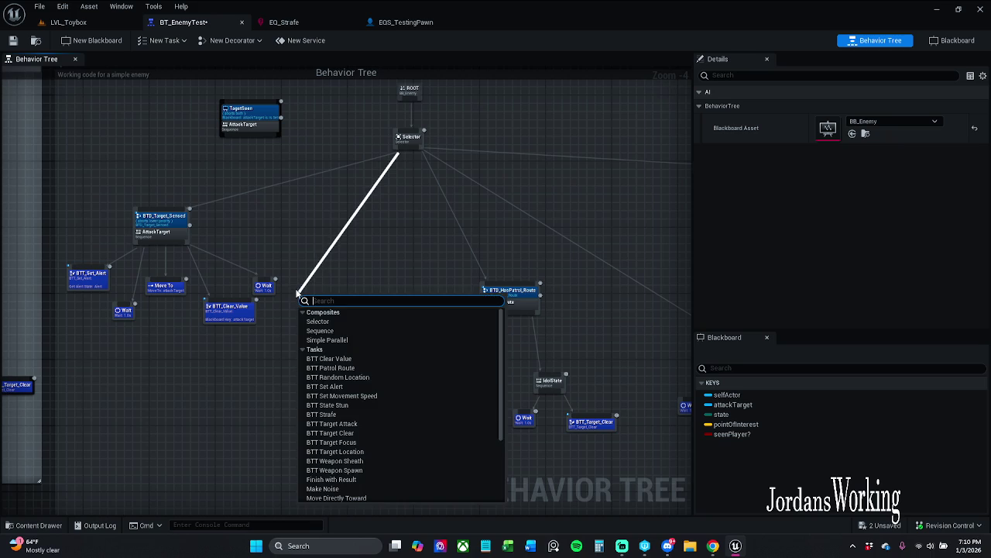
{"action": "type", "text": "sequ"}
{"action": "key", "text": "Return"}
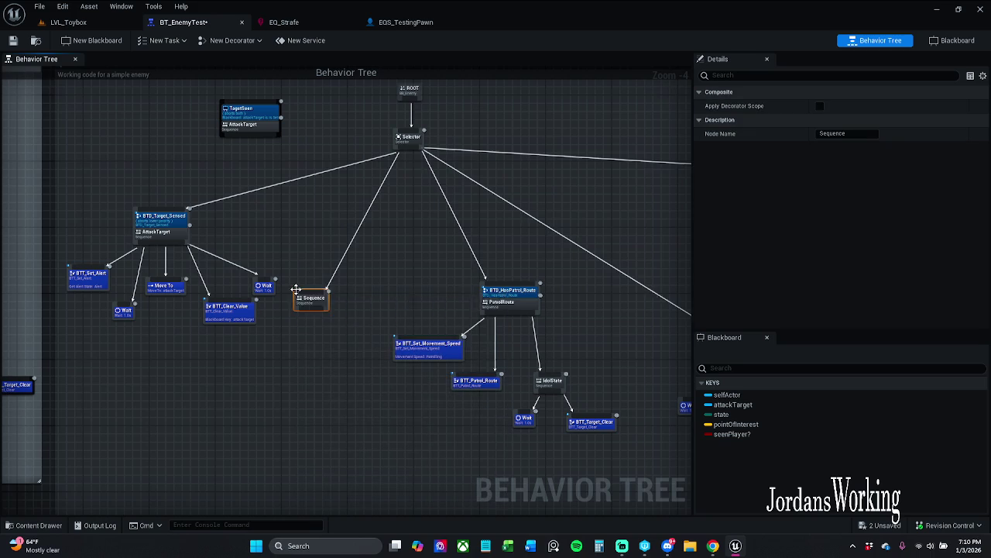
{"action": "left_click_drag", "start_coordinate": [307, 295], "coordinate": [338, 270]}
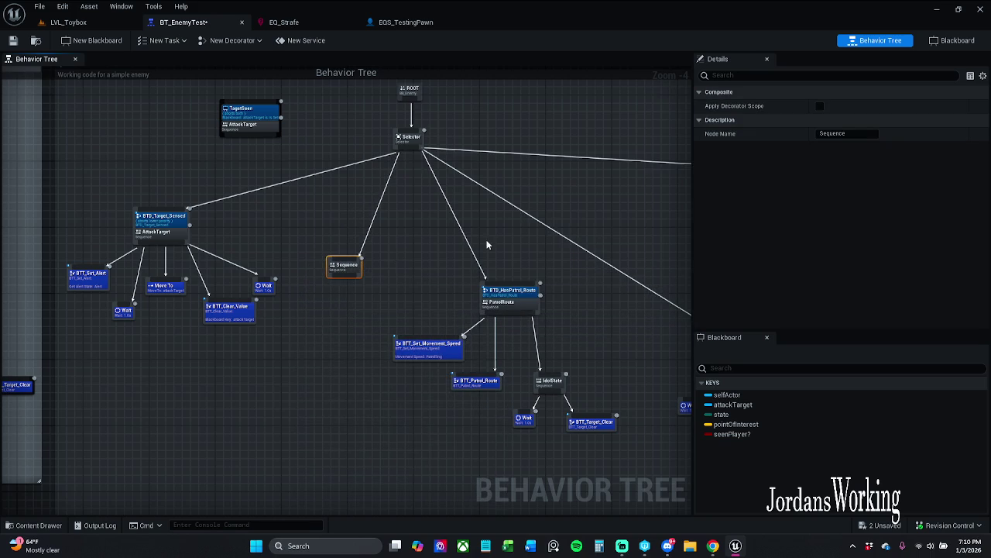
- Rename the new sequence to Strafe in the Details Node Name field
{"action": "left_click", "coordinate": [841, 133]}
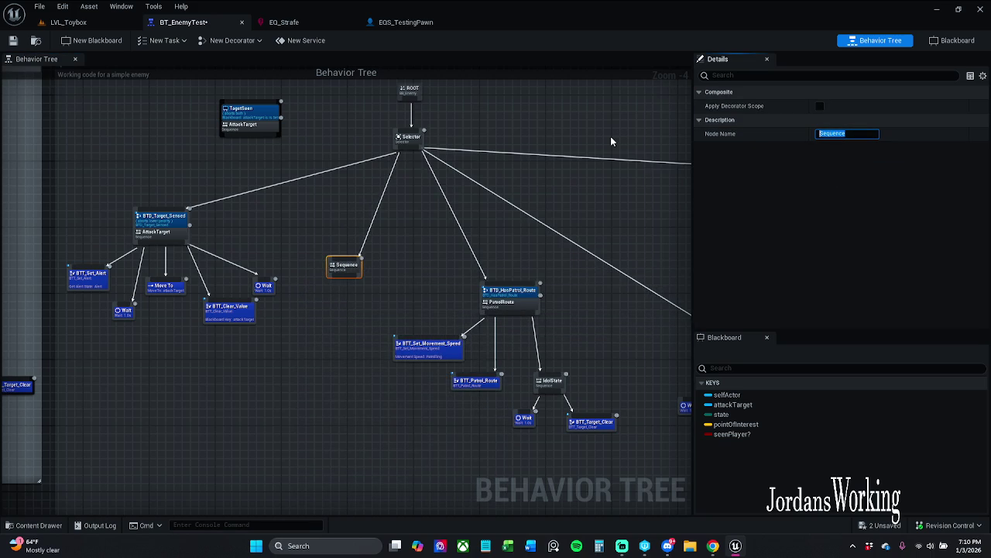
{"action": "type", "text": "Strafe"}
{"action": "key", "text": "Return"}
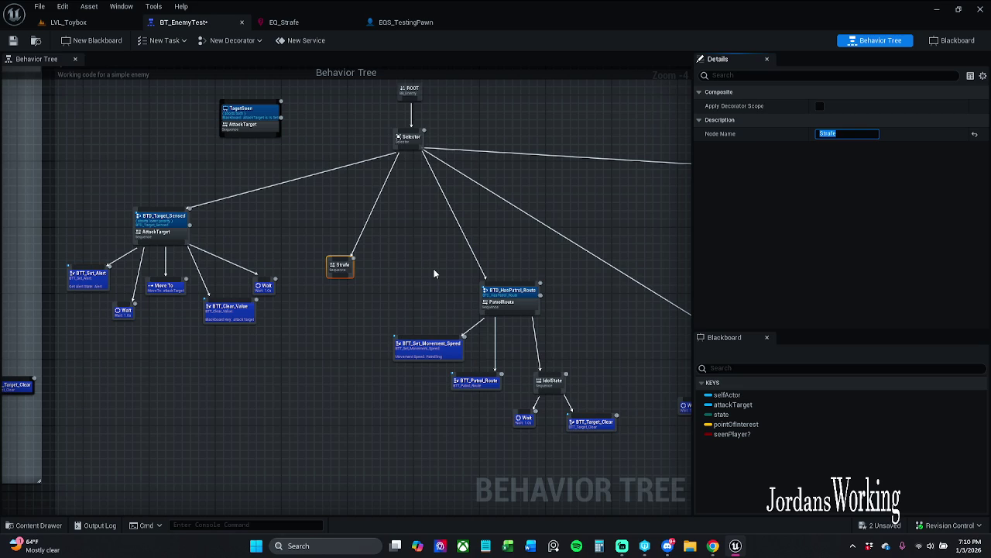
- Position the Strafe sequence and add a Run EQS Query task as its child
{"action": "scroll", "coordinate": [409, 223], "scroll_direction": "up", "scroll_amount": 3}
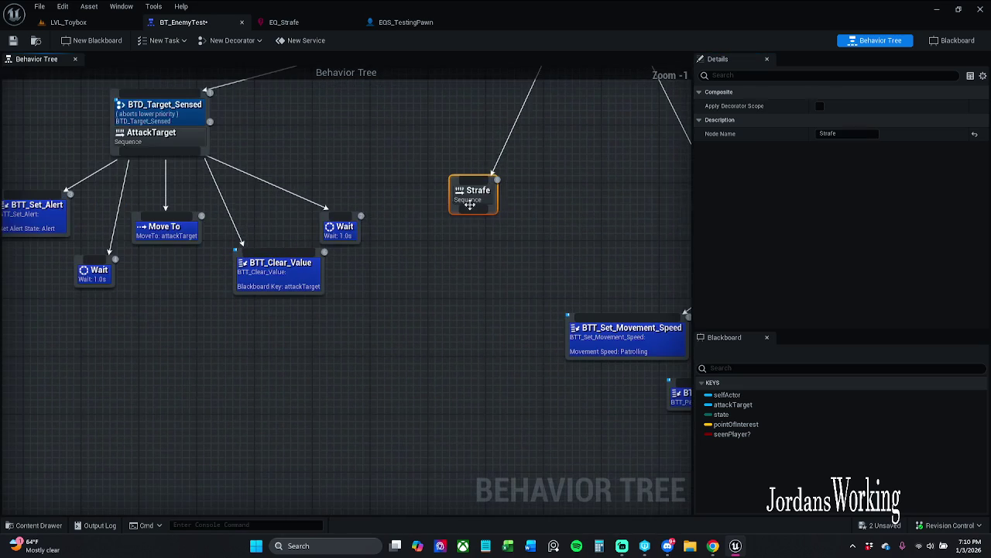
{"action": "left_click_drag", "start_coordinate": [457, 169], "coordinate": [450, 177]}
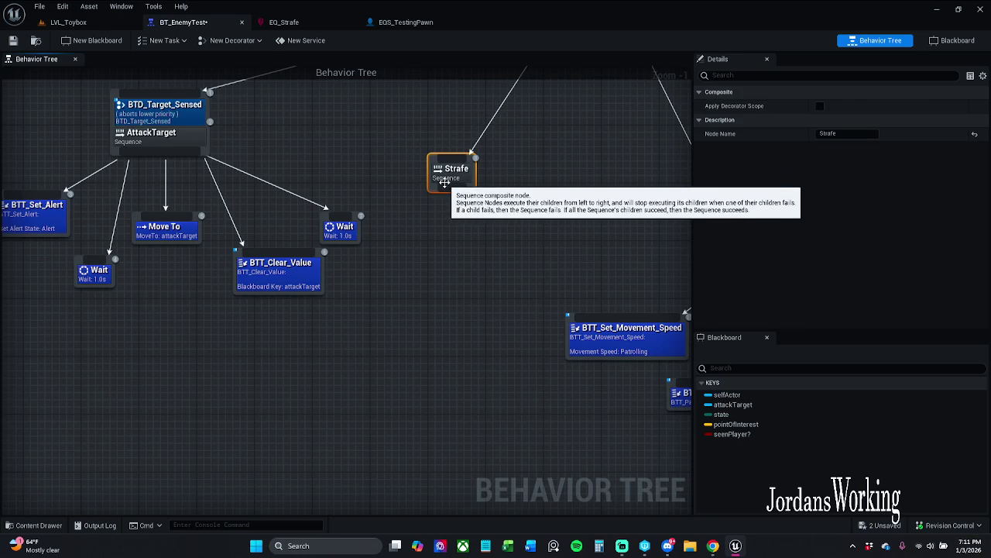
{"action": "left_click_drag", "start_coordinate": [446, 172], "coordinate": [451, 230]}
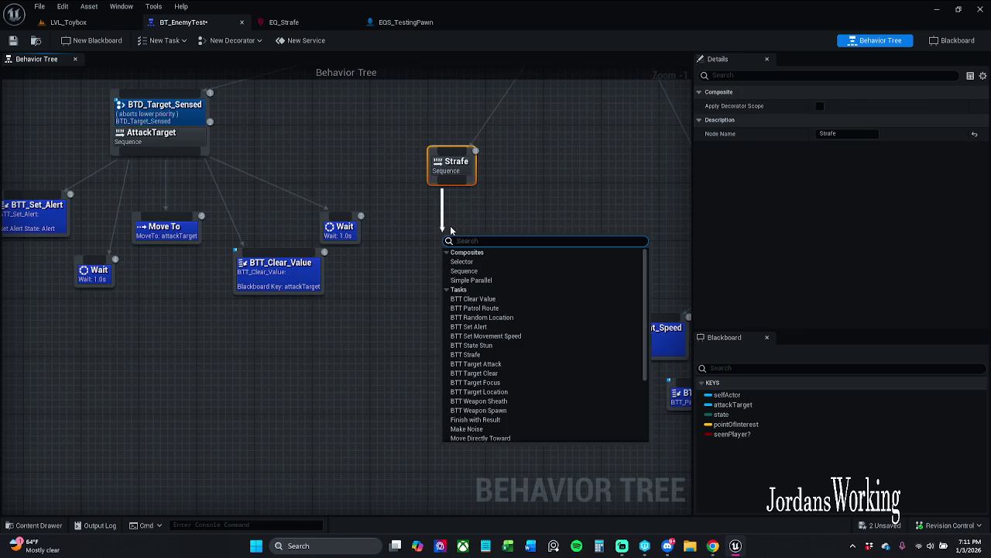
{"action": "type", "text": "run e"}
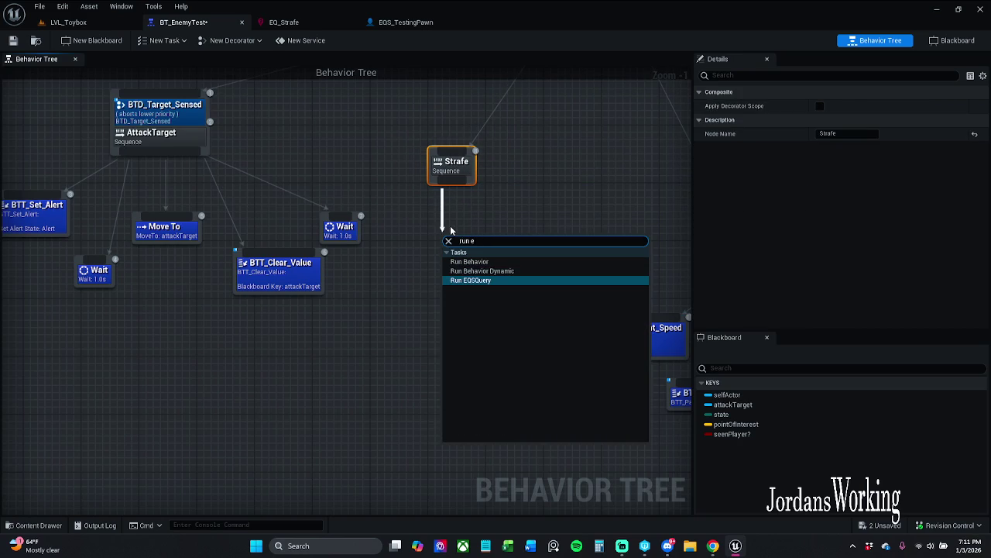
{"action": "type", "text": "qs"}
{"action": "key", "text": "Return"}
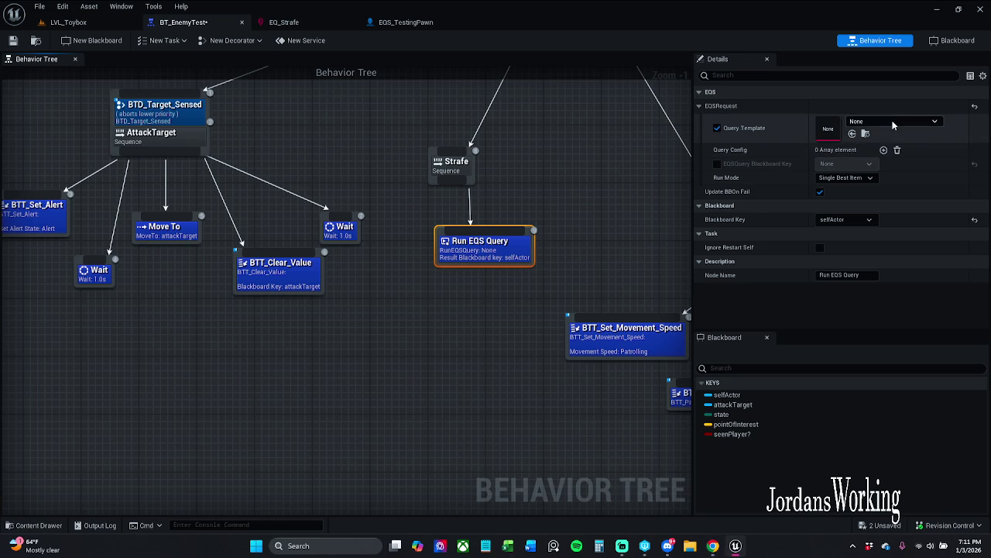
- Assign EQ_Strafe as the query template with run mode Single Random Item from Best 25%
{"action": "left_click", "coordinate": [892, 122]}
{"action": "left_click", "coordinate": [889, 253]}
{"action": "left_click", "coordinate": [868, 178]}
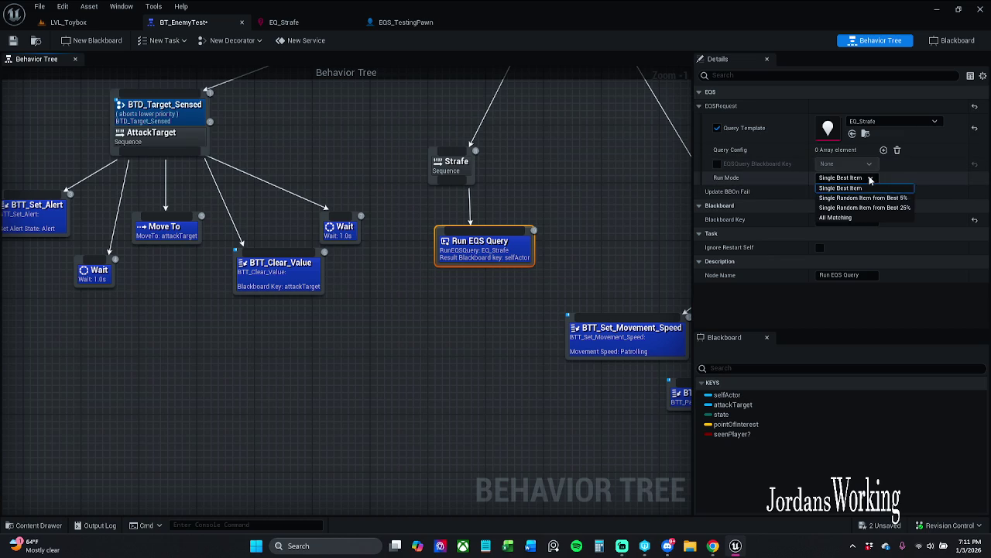
{"action": "left_click", "coordinate": [861, 207]}
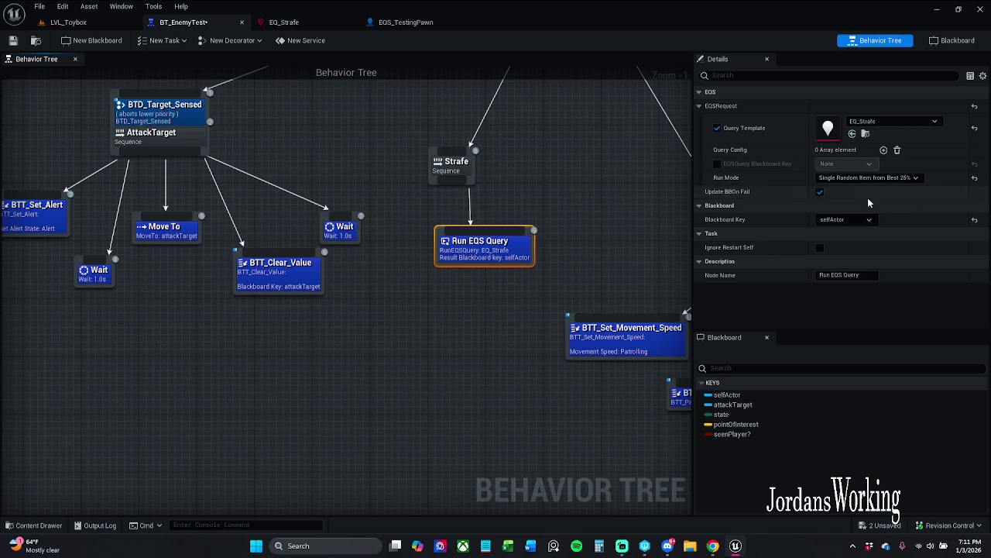
- Set the NoPatrolRoute query to Best 25% and the PatrolRoute query to Best 5%
{"action": "mouse_move", "coordinate": [637, 211]}
{"action": "left_mouse_down"}
{"action": "mouse_move", "coordinate": [500, 234]}
{"action": "mouse_move", "coordinate": [388, 279]}
{"action": "left_mouse_up"}
{"action": "left_click", "coordinate": [515, 399]}
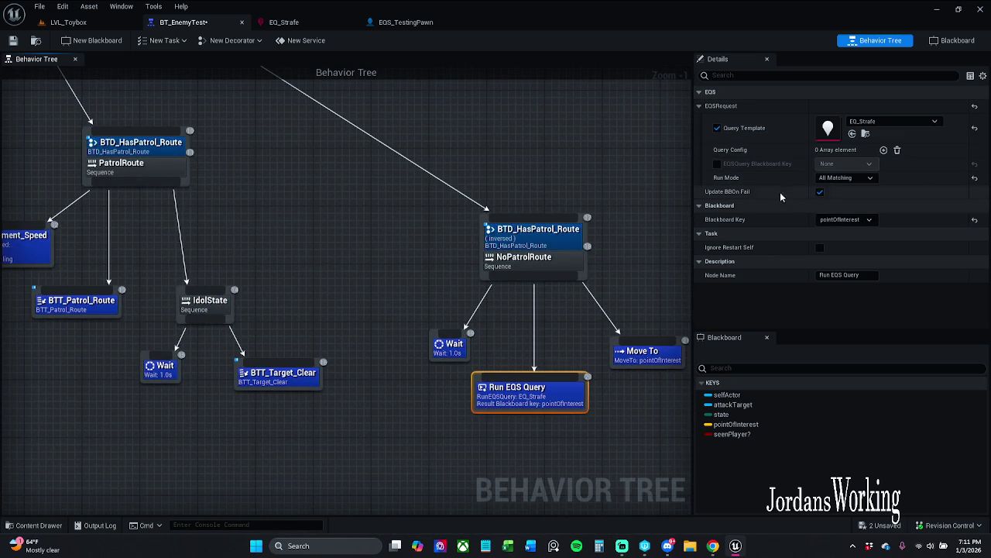
{"action": "left_click", "coordinate": [850, 178]}
{"action": "left_click", "coordinate": [861, 207]}
{"action": "mouse_move", "coordinate": [325, 146]}
{"action": "left_mouse_down"}
{"action": "mouse_move", "coordinate": [630, 177]}
{"action": "mouse_move", "coordinate": [651, 201]}
{"action": "left_mouse_up"}
{"action": "left_click_drag", "start_coordinate": [457, 263], "coordinate": [192, 189]}
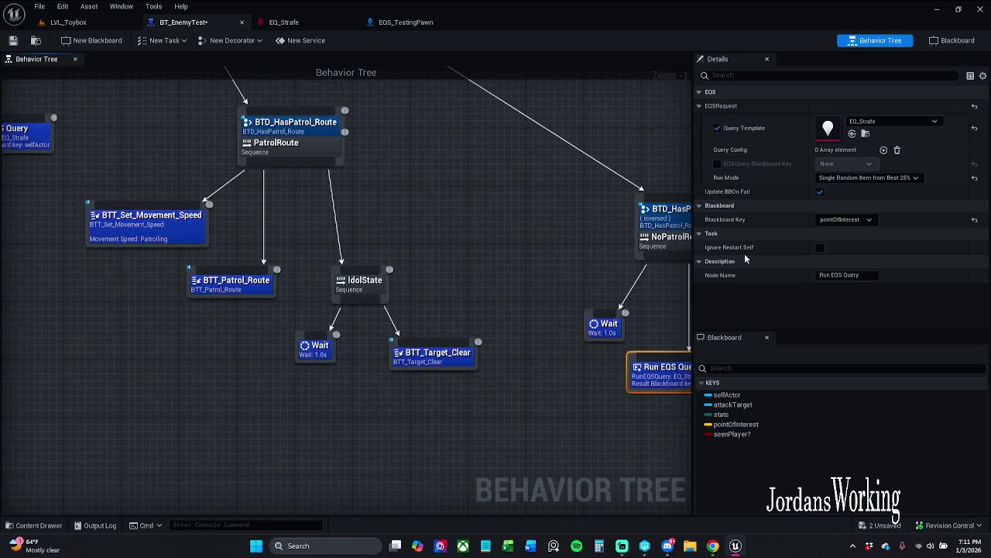
{"action": "left_click", "coordinate": [903, 186]}
{"action": "left_click", "coordinate": [860, 195]}
- Change Strafe's Run EQS Query to Single Random Item from Best 5% and save
{"action": "left_click_drag", "start_coordinate": [577, 189], "coordinate": [875, 267]}
{"action": "left_click", "coordinate": [267, 203]}
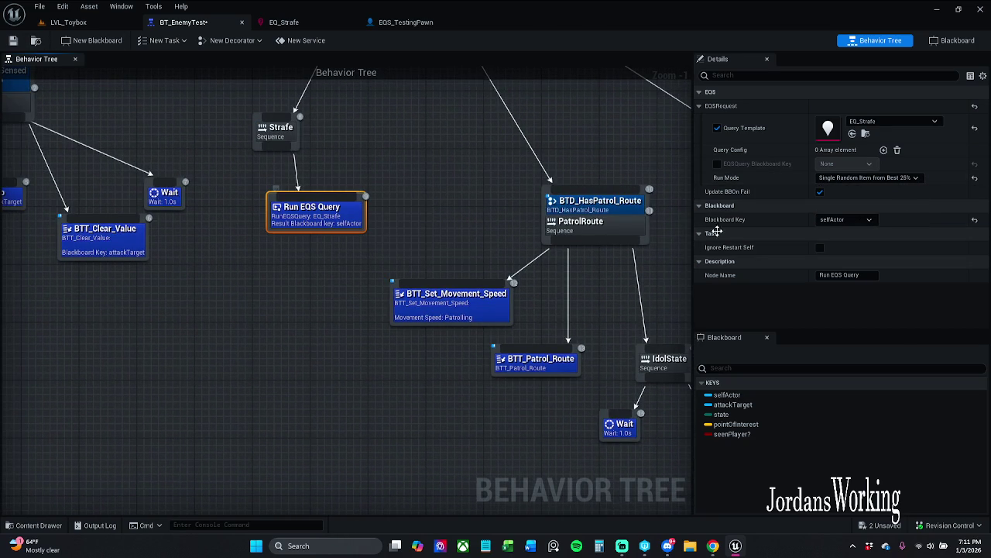
{"action": "left_click", "coordinate": [911, 185]}
{"action": "left_click", "coordinate": [910, 203]}
{"action": "left_click_drag", "start_coordinate": [325, 221], "coordinate": [457, 233]}
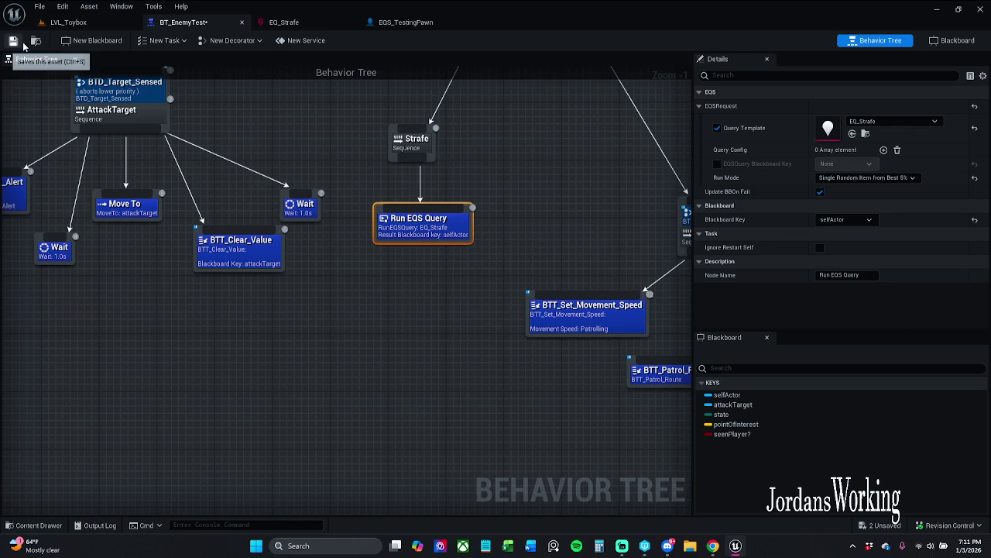
{"action": "key", "text": "ctrl+s"}
- Orbit LVL_Toybox over the EQS debug points, then check the EQS_TestingPawn and EQ_Strafe tabs
{"action": "left_click", "coordinate": [68, 21]}
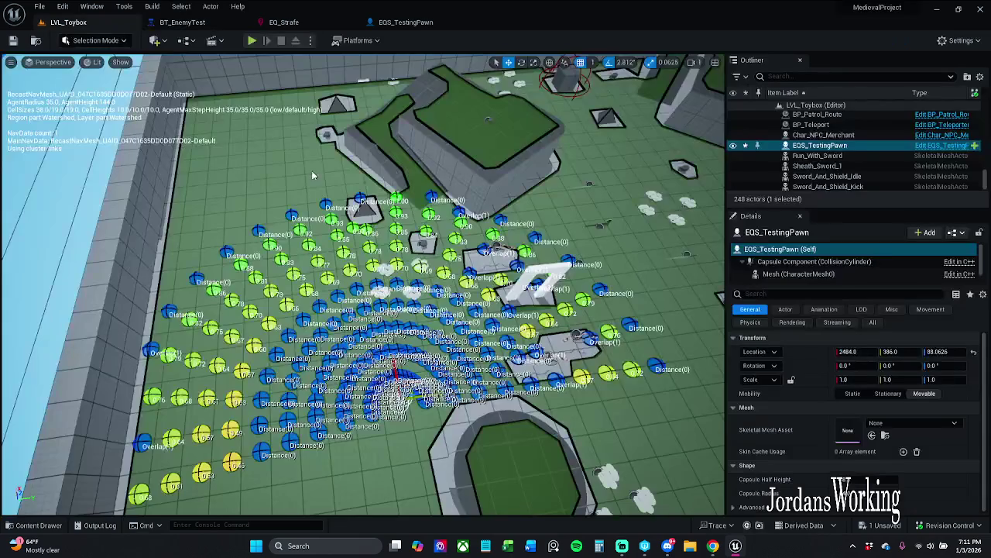
{"action": "left_click_drag", "start_coordinate": [653, 408], "coordinate": [652, 408]}
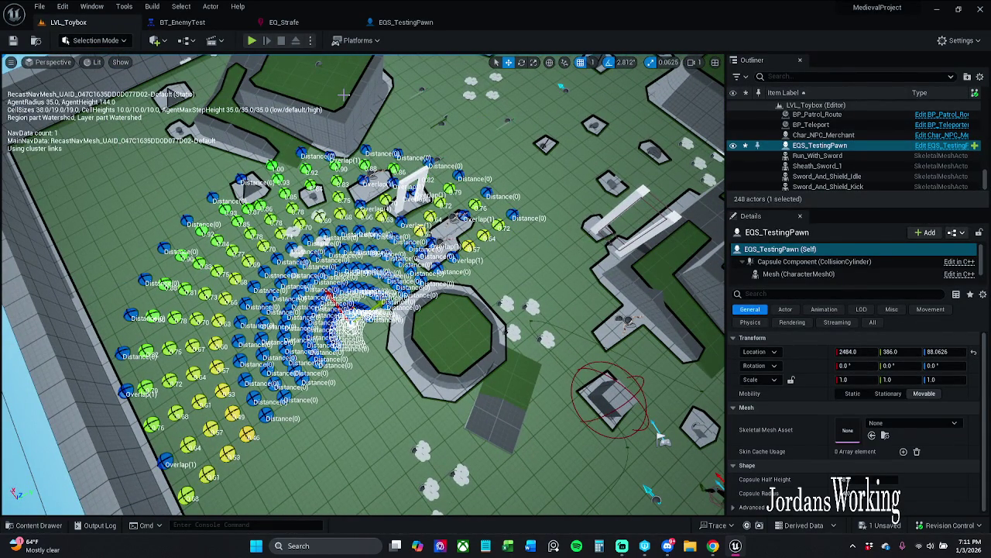
{"action": "left_click", "coordinate": [434, 25]}
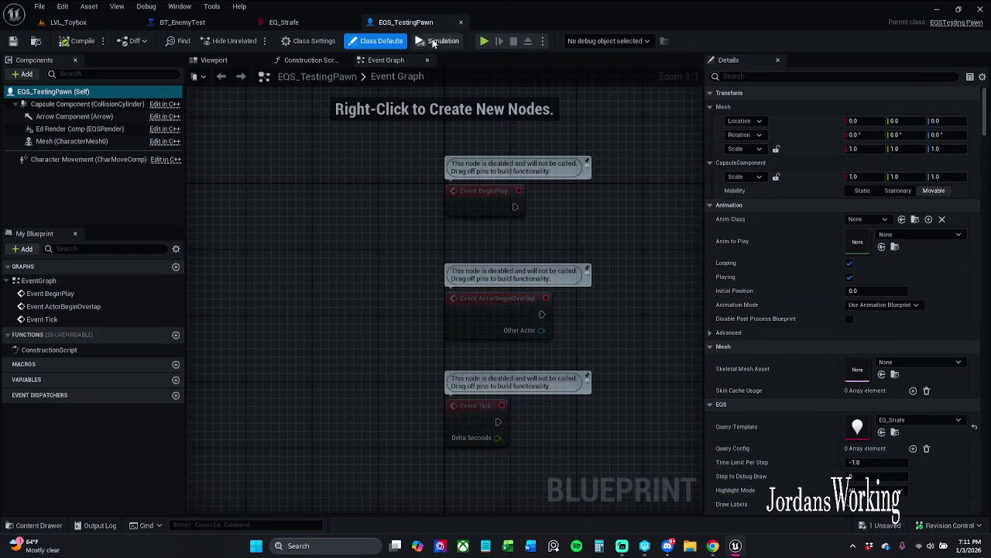
{"action": "left_click", "coordinate": [324, 24]}
- Back in BT_EnemyTest, inspect the NoPatrolRoute sequence, its inverted HasPatrol_Route decorator and its query
{"action": "left_click", "coordinate": [188, 24]}
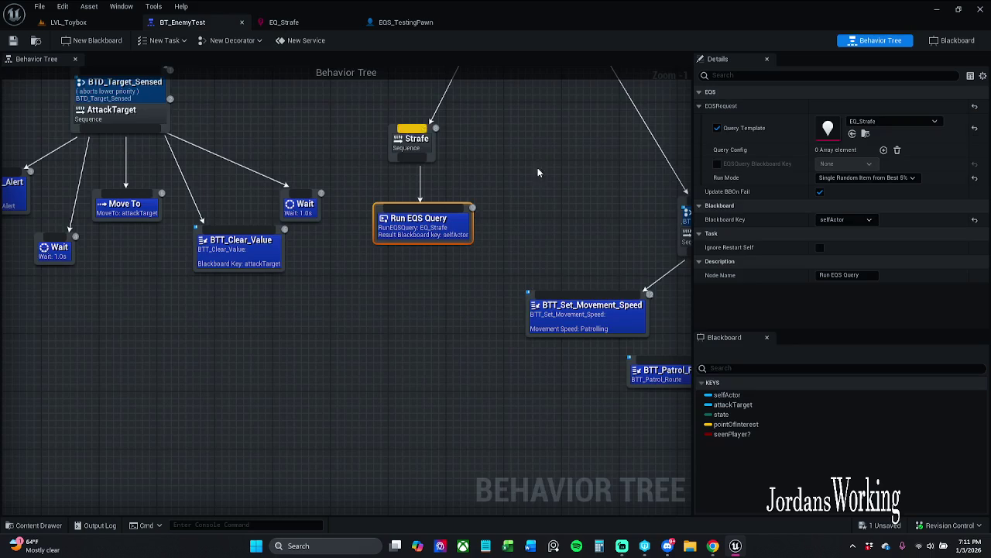
{"action": "mouse_move", "coordinate": [531, 267]}
{"action": "left_mouse_down"}
{"action": "mouse_move", "coordinate": [370, 239]}
{"action": "mouse_move", "coordinate": [291, 256]}
{"action": "left_mouse_up"}
{"action": "left_click_drag", "start_coordinate": [500, 310], "coordinate": [296, 273]}
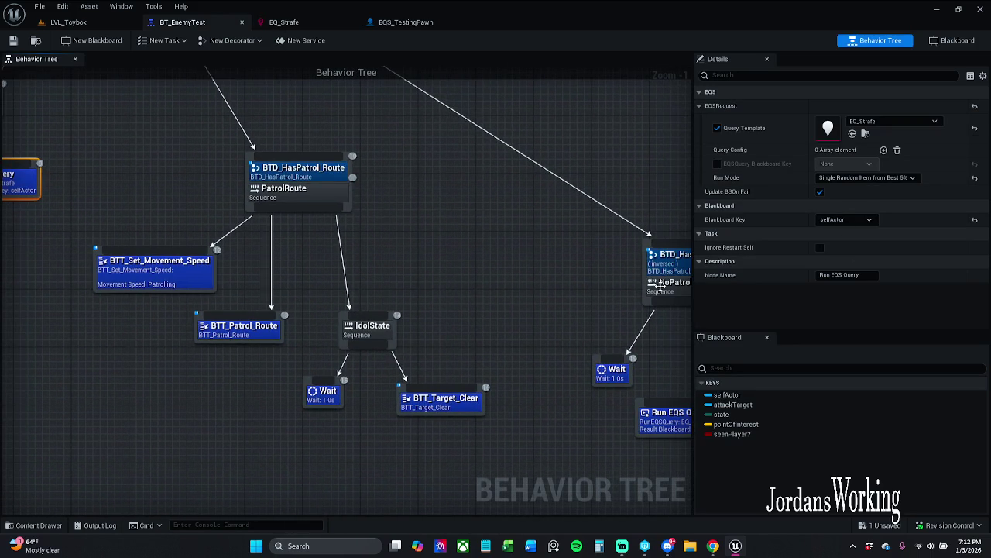
{"action": "left_click", "coordinate": [661, 285]}
{"action": "left_click", "coordinate": [660, 257]}
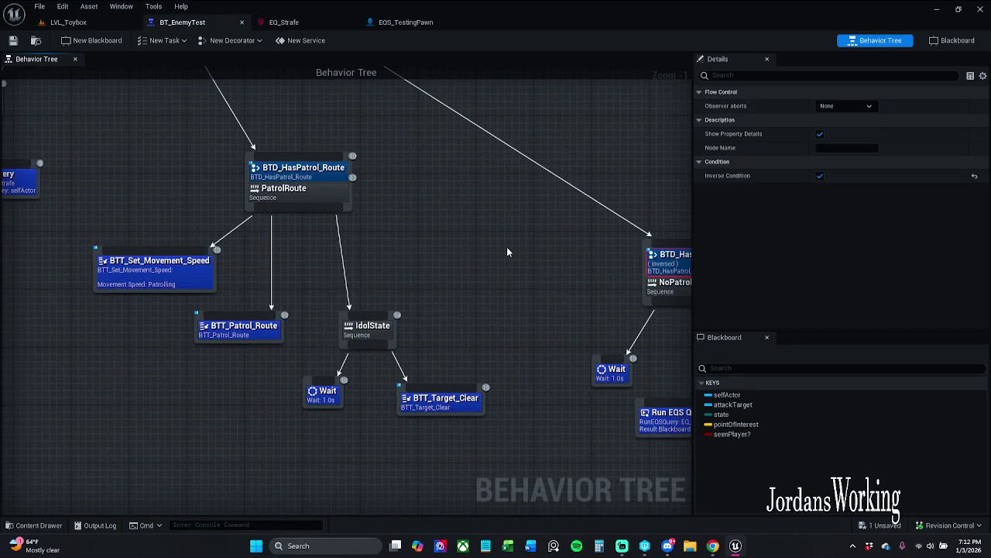
{"action": "mouse_move", "coordinate": [506, 247]}
{"action": "left_mouse_down"}
{"action": "mouse_move", "coordinate": [385, 241]}
{"action": "mouse_move", "coordinate": [402, 247]}
{"action": "left_mouse_up"}
{"action": "left_click", "coordinate": [577, 413]}
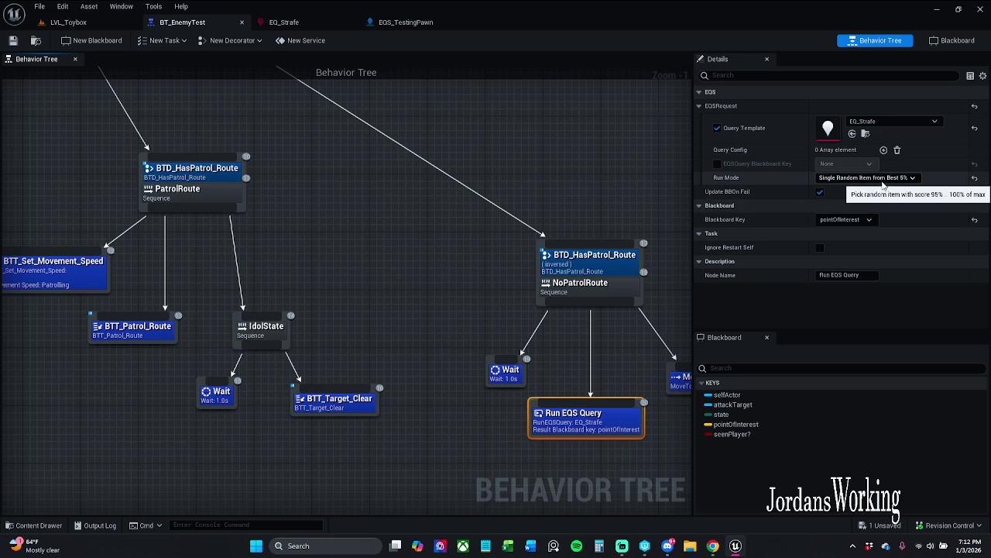
- Nudge Strafe's Run EQS Query node and select the PatrolRoute branch's nodes
{"action": "left_click_drag", "start_coordinate": [234, 182], "coordinate": [633, 182]}
{"action": "left_click", "coordinate": [294, 179]}
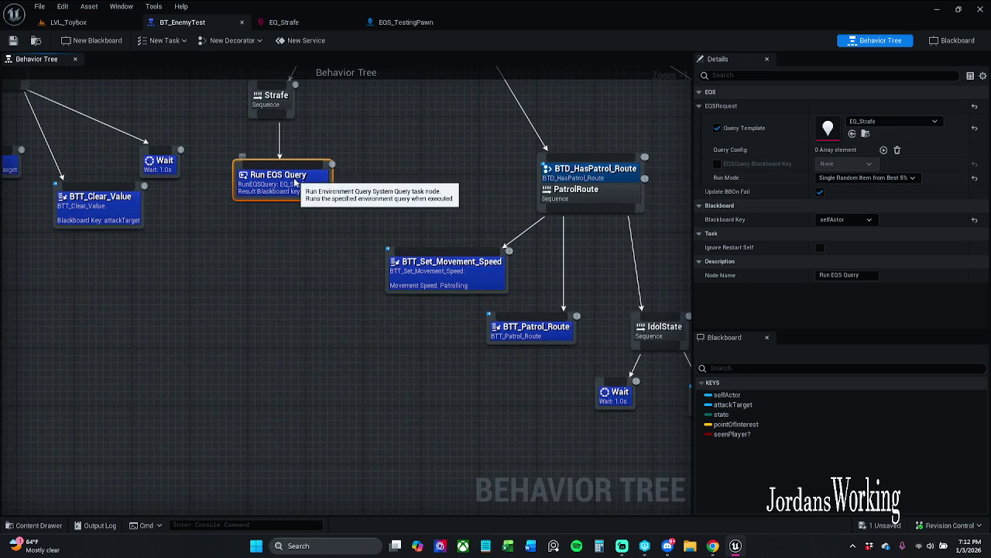
{"action": "left_click_drag", "start_coordinate": [295, 182], "coordinate": [273, 182]}
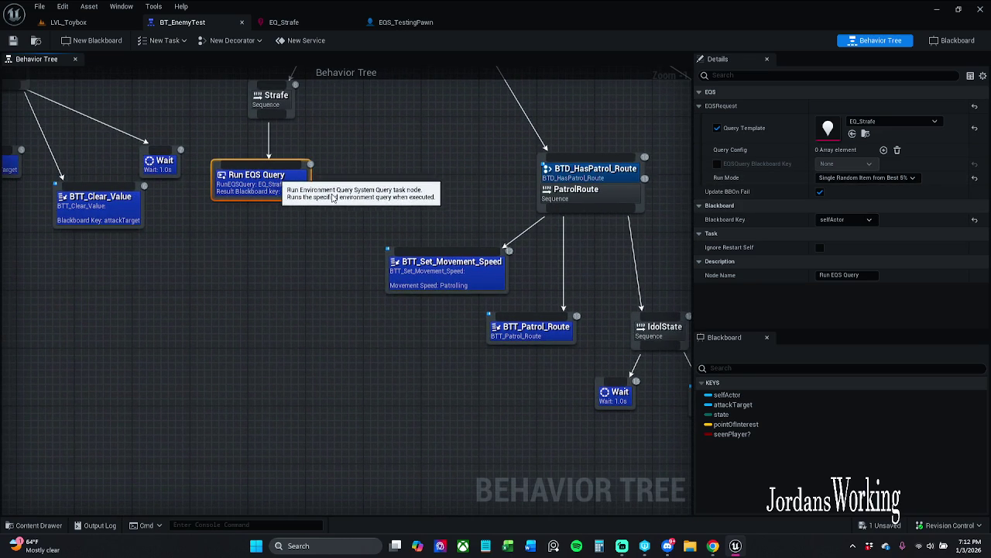
{"action": "left_click", "coordinate": [334, 197]}
{"action": "left_click_drag", "start_coordinate": [351, 207], "coordinate": [261, 139]}
{"action": "mouse_move", "coordinate": [346, 287]}
{"action": "left_mouse_down"}
{"action": "mouse_move", "coordinate": [268, 361]}
{"action": "mouse_move", "coordinate": [519, 182]}
{"action": "mouse_move", "coordinate": [557, 177]}
{"action": "left_mouse_up"}
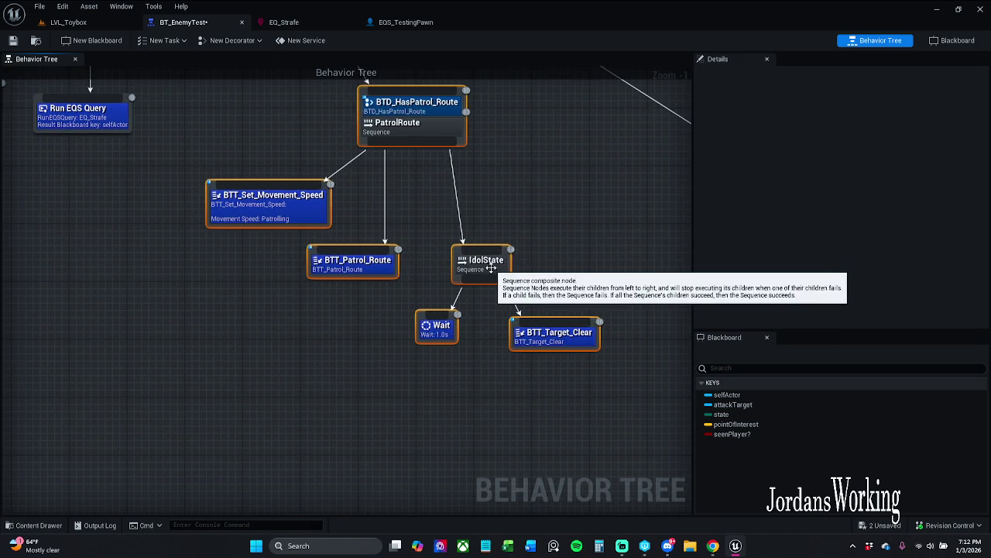
{"action": "mouse_move", "coordinate": [497, 240]}
{"action": "left_mouse_down"}
{"action": "mouse_move", "coordinate": [554, 235]}
{"action": "mouse_move", "coordinate": [602, 345]}
{"action": "left_mouse_up"}
- Lower Strafe's Run EQS Query node further beneath the Strafe sequence
{"action": "left_click_drag", "start_coordinate": [500, 232], "coordinate": [512, 232]}
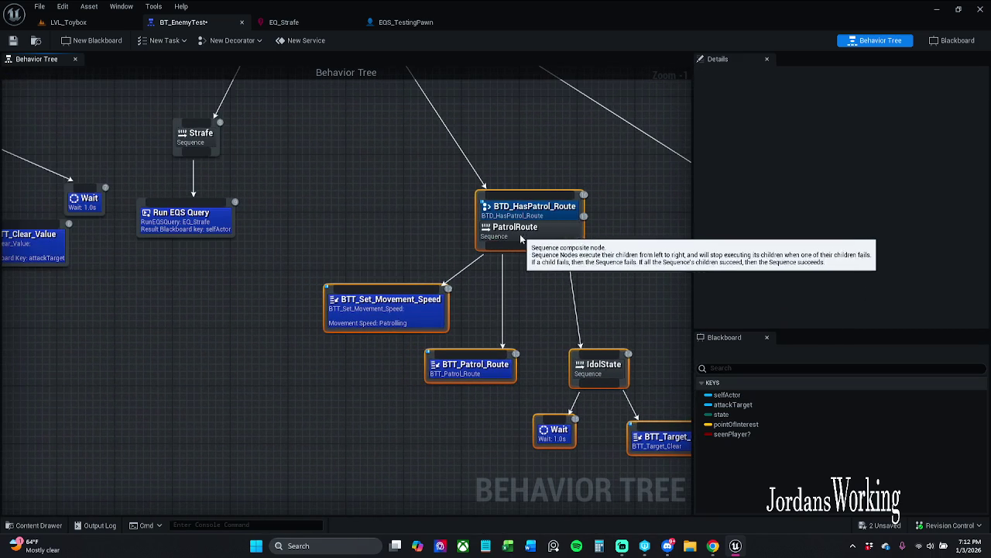
{"action": "left_click", "coordinate": [583, 280]}
{"action": "mouse_move", "coordinate": [583, 279]}
{"action": "left_mouse_down"}
{"action": "mouse_move", "coordinate": [654, 284]}
{"action": "mouse_move", "coordinate": [659, 309]}
{"action": "left_mouse_up"}
{"action": "mouse_move", "coordinate": [329, 286]}
{"action": "left_mouse_down"}
{"action": "mouse_move", "coordinate": [273, 138]}
{"action": "mouse_move", "coordinate": [283, 288]}
{"action": "left_mouse_up"}
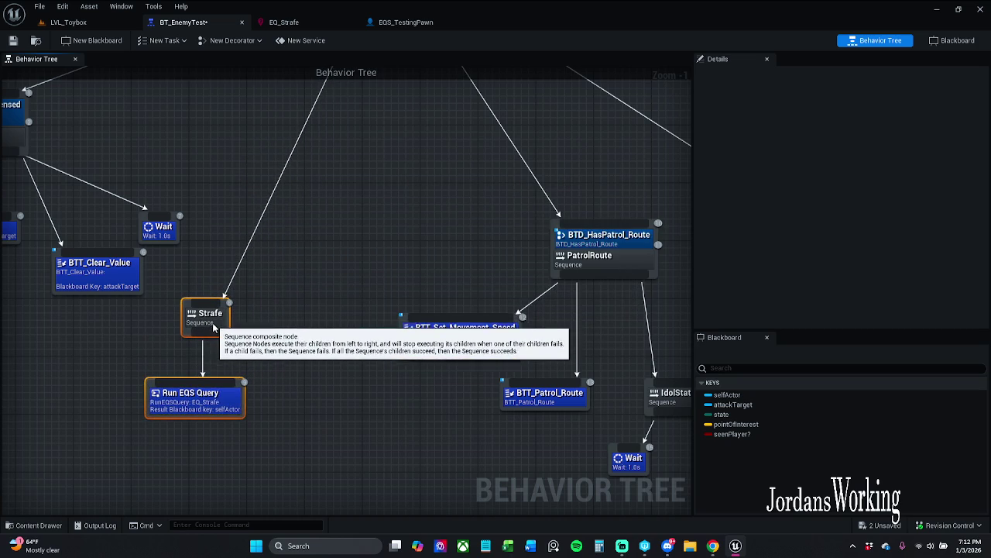
{"action": "left_click", "coordinate": [266, 287]}
{"action": "mouse_move", "coordinate": [265, 288]}
{"action": "left_mouse_down"}
{"action": "mouse_move", "coordinate": [321, 287]}
{"action": "mouse_move", "coordinate": [369, 316]}
{"action": "mouse_move", "coordinate": [360, 364]}
{"action": "mouse_move", "coordinate": [372, 358]}
{"action": "left_mouse_up"}
{"action": "left_click", "coordinate": [382, 326]}
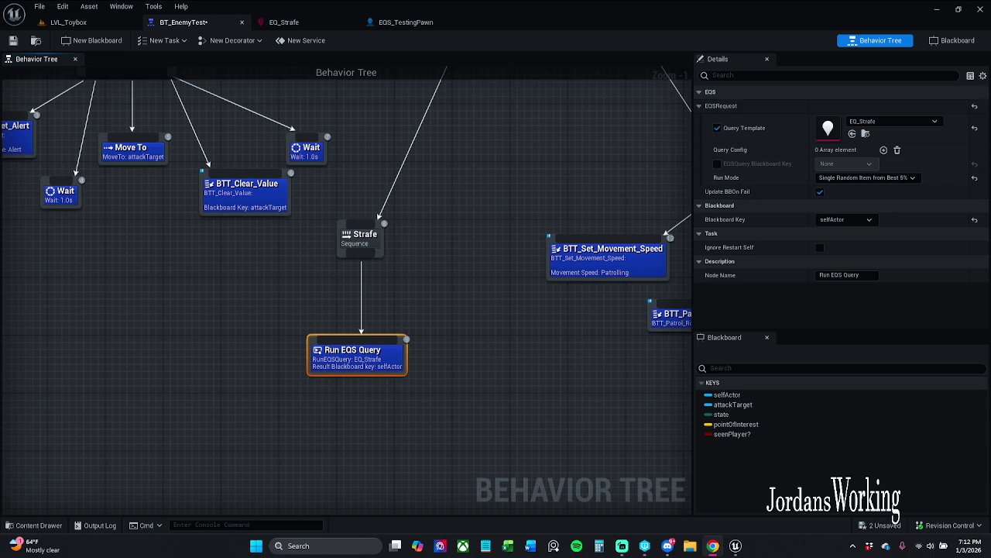
- Set Strafe's query run mode to Single Random Item from Best 25% and save
{"action": "left_click", "coordinate": [875, 178]}
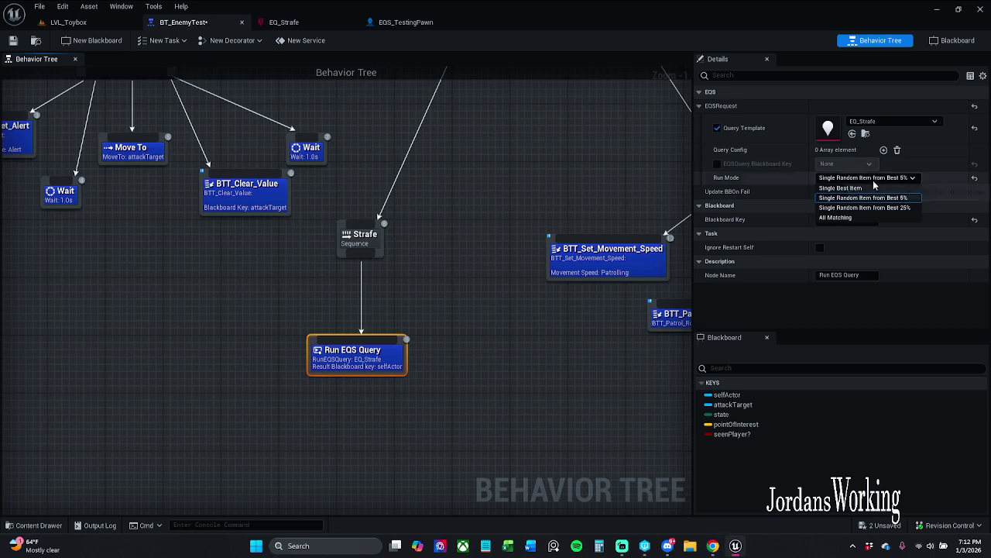
{"action": "left_click", "coordinate": [892, 213]}
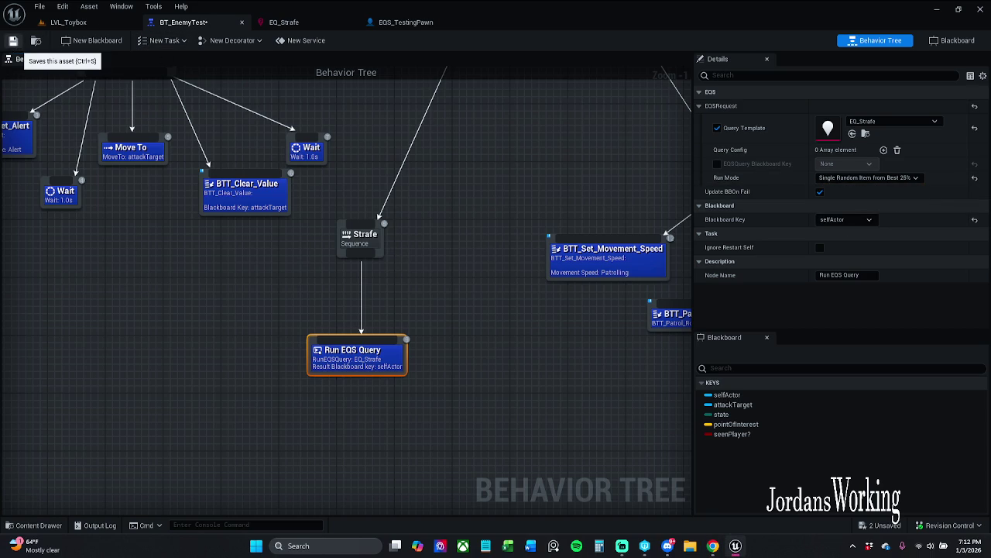
{"action": "key", "text": "ctrl+s"}
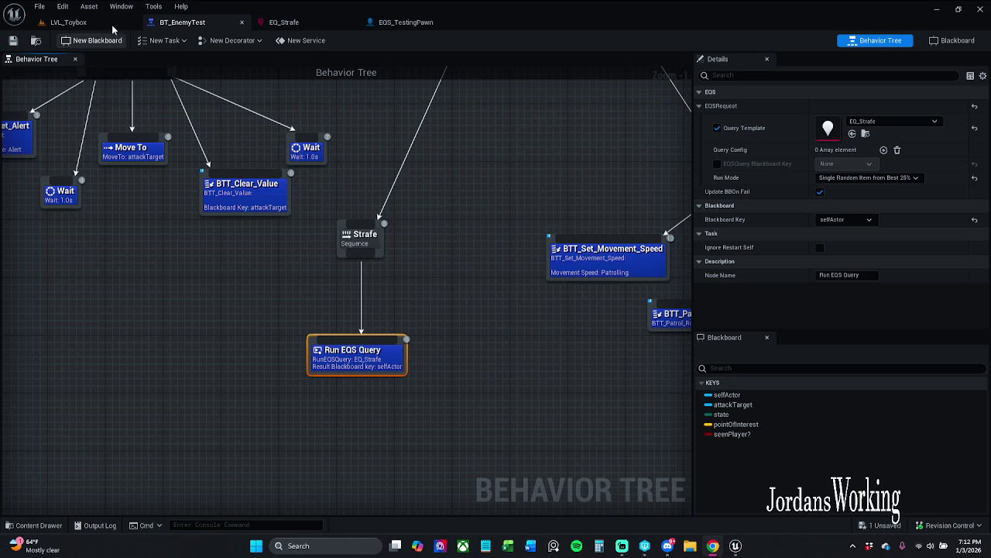
- Set the query's Blackboard Key to pointOfInterest and nudge the node up-left
{"action": "left_click", "coordinate": [110, 21]}
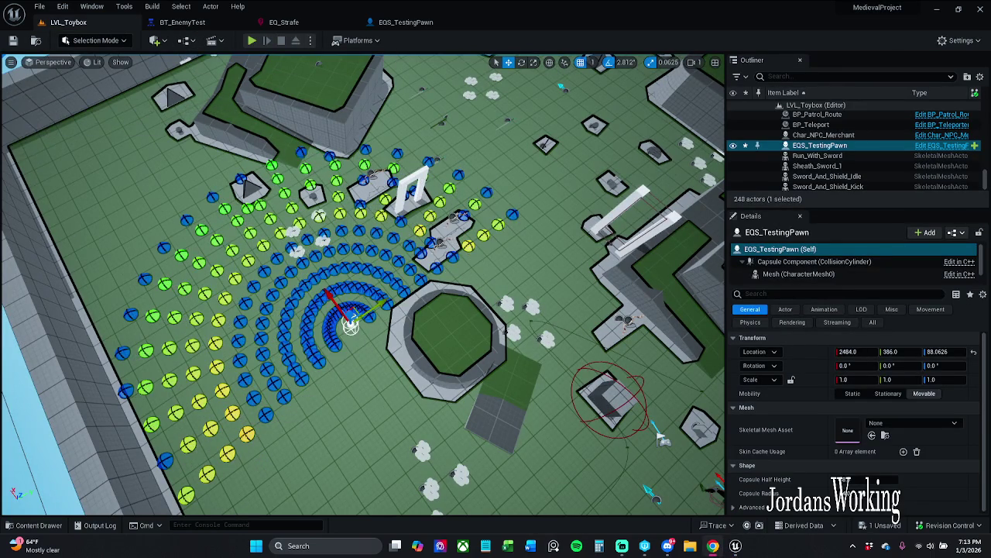
{"action": "left_click", "coordinate": [211, 25]}
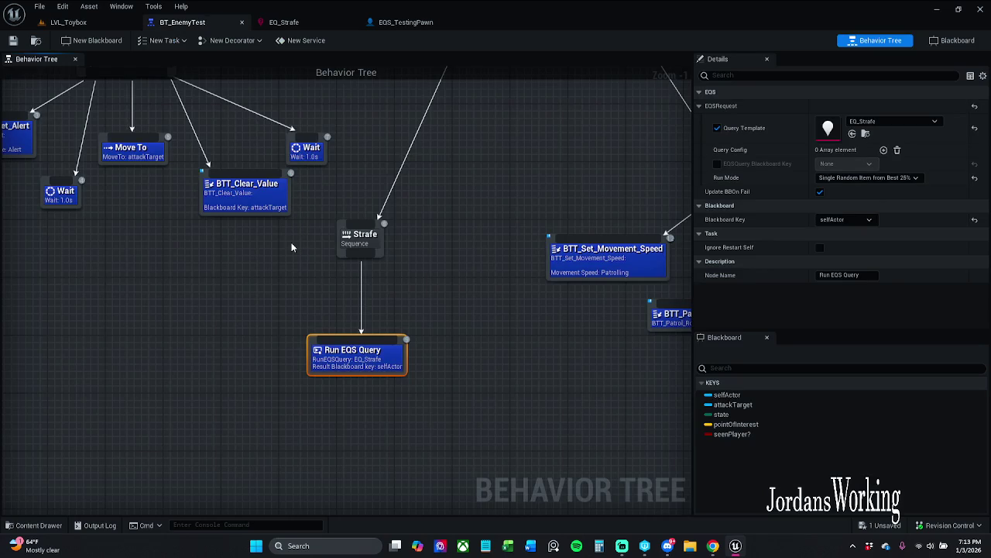
{"action": "left_click", "coordinate": [838, 222]}
{"action": "left_click", "coordinate": [851, 268]}
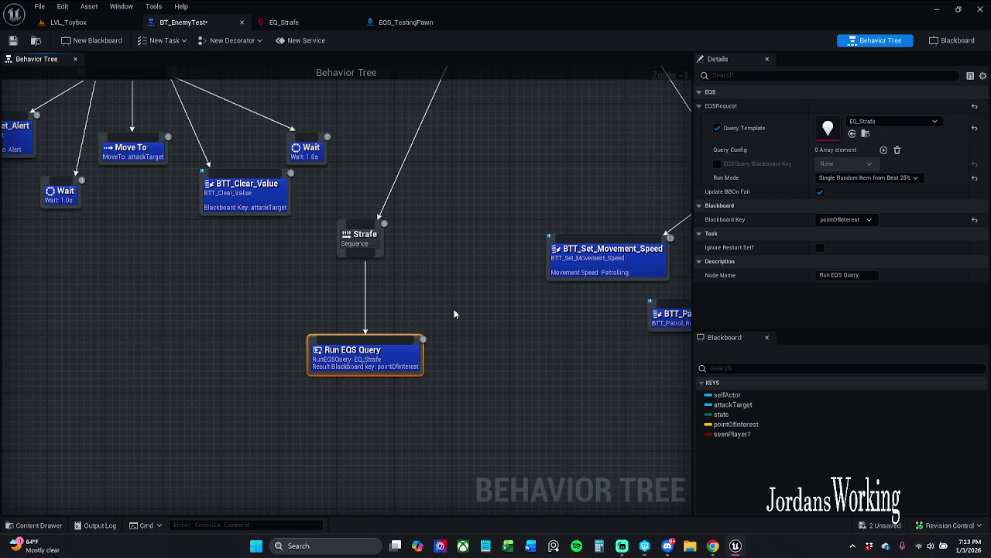
{"action": "left_click", "coordinate": [450, 315]}
{"action": "mouse_move", "coordinate": [398, 352]}
{"action": "left_mouse_down"}
{"action": "mouse_move", "coordinate": [379, 353]}
{"action": "mouse_move", "coordinate": [391, 347]}
{"action": "left_mouse_up"}
{"action": "left_click", "coordinate": [391, 346], "text": "ctrl"}
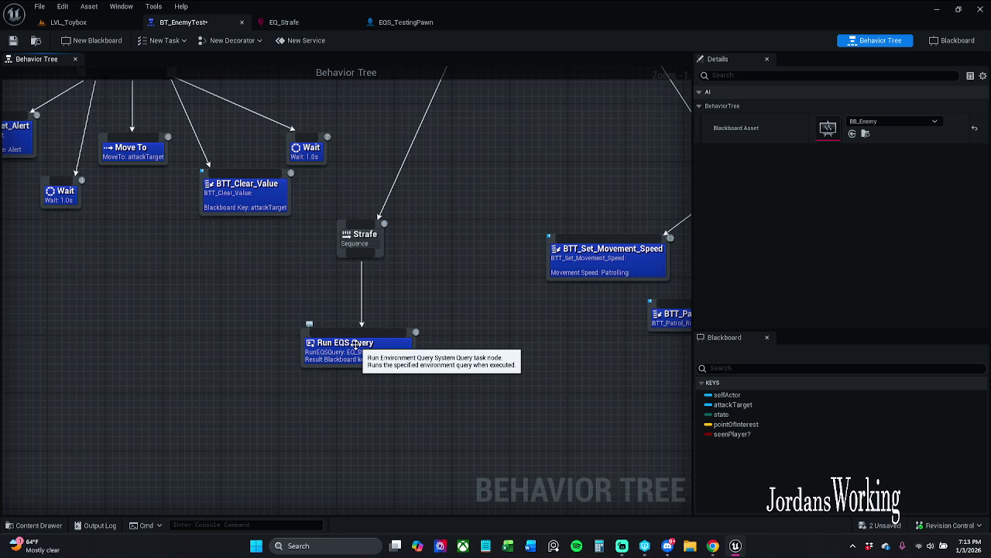
- Add a Move To task under Strafe targeting pointOfInterest and shift it down-right
{"action": "left_click_drag", "start_coordinate": [302, 253], "coordinate": [355, 315]}
{"action": "type", "text": "move"}
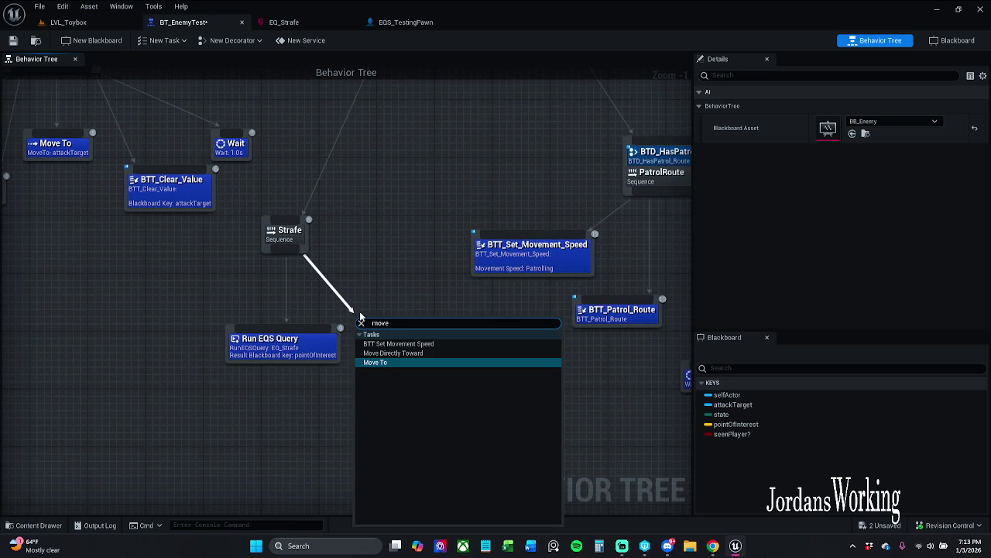
{"action": "key", "text": "Return"}
{"action": "left_click", "coordinate": [844, 245]}
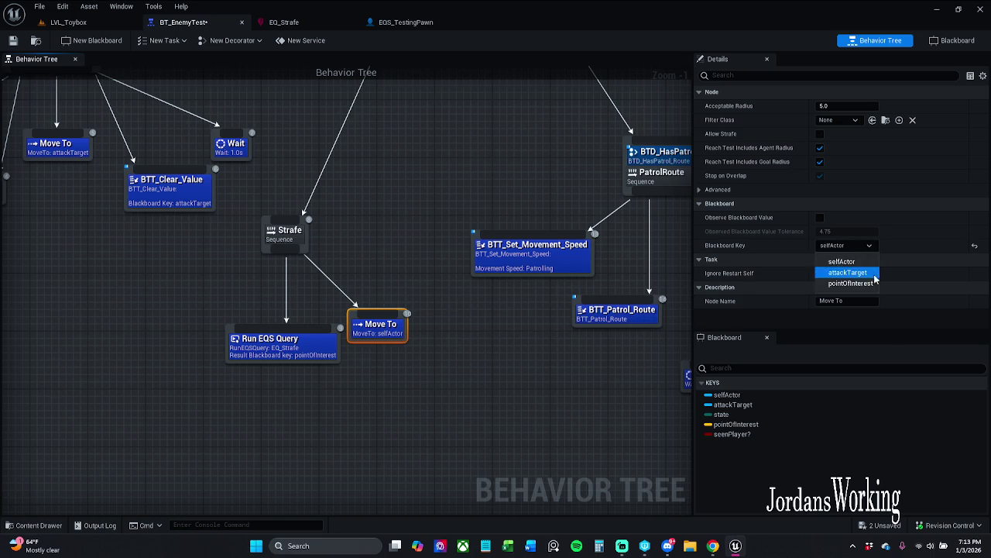
{"action": "left_click", "coordinate": [873, 284]}
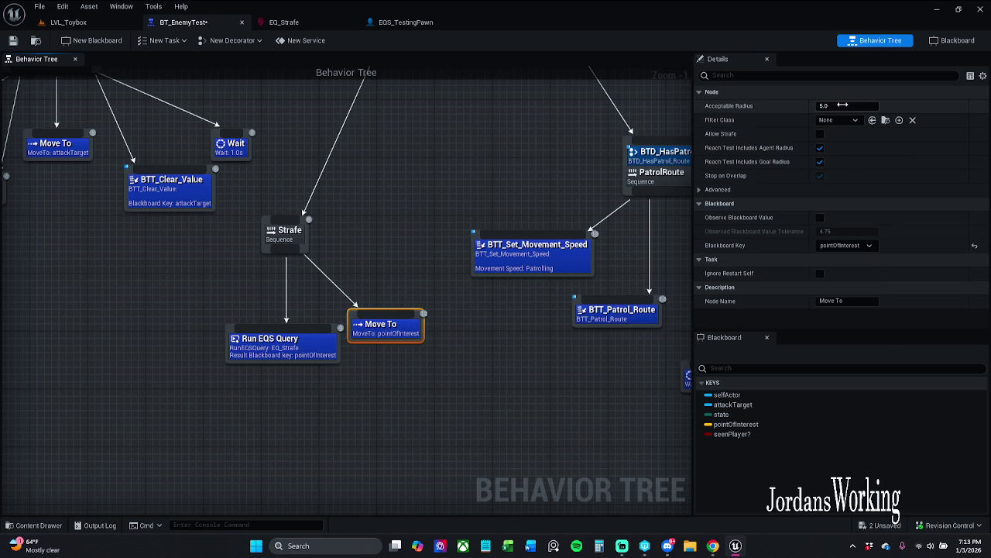
{"action": "left_click", "coordinate": [842, 105]}
{"action": "type", "text": "10"}
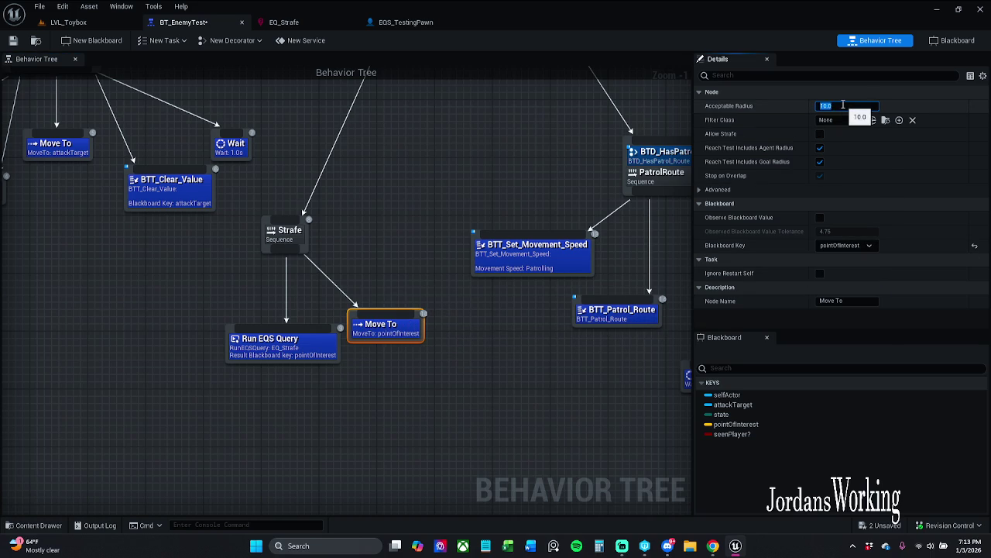
{"action": "left_click", "coordinate": [481, 342]}
{"action": "left_click_drag", "start_coordinate": [402, 333], "coordinate": [404, 347]}
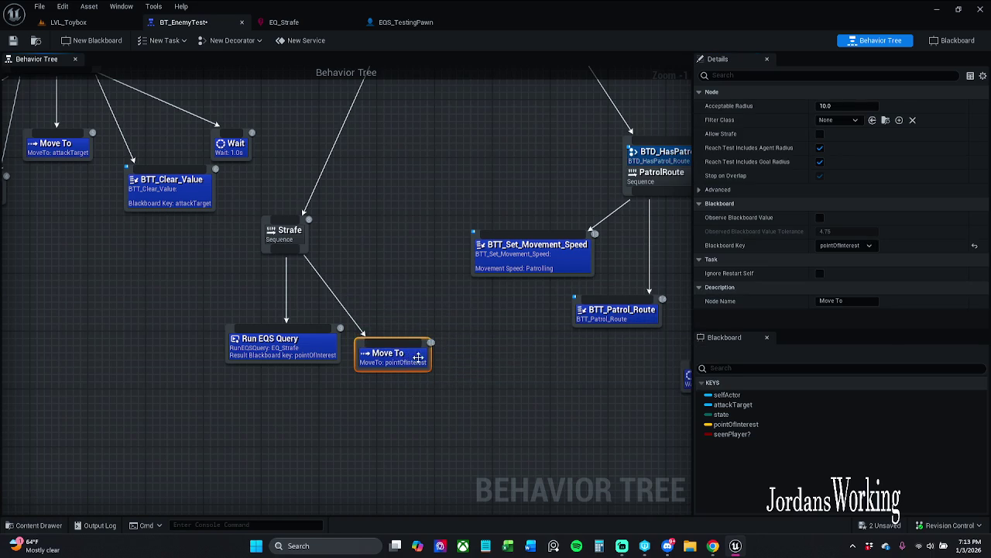
{"action": "left_click", "coordinate": [461, 385]}
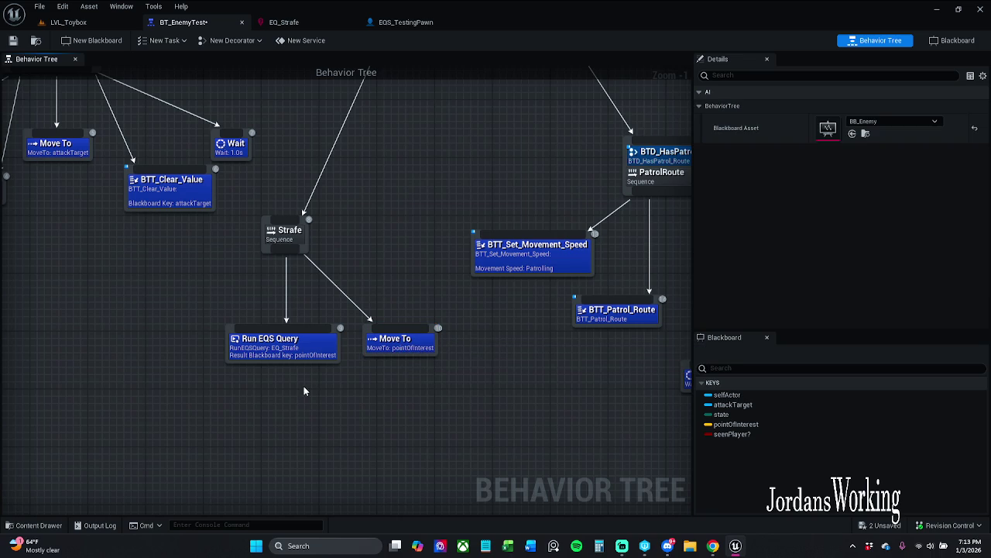
- Add BTT Set Movement Speed set to Walking left of the others, save, and return to LVL_Toybox
{"action": "left_click_drag", "start_coordinate": [316, 369], "coordinate": [465, 370]}
{"action": "mouse_move", "coordinate": [434, 248]}
{"action": "left_mouse_down"}
{"action": "mouse_move", "coordinate": [338, 292]}
{"action": "mouse_move", "coordinate": [340, 311]}
{"action": "left_mouse_up"}
{"action": "type", "text": "set"}
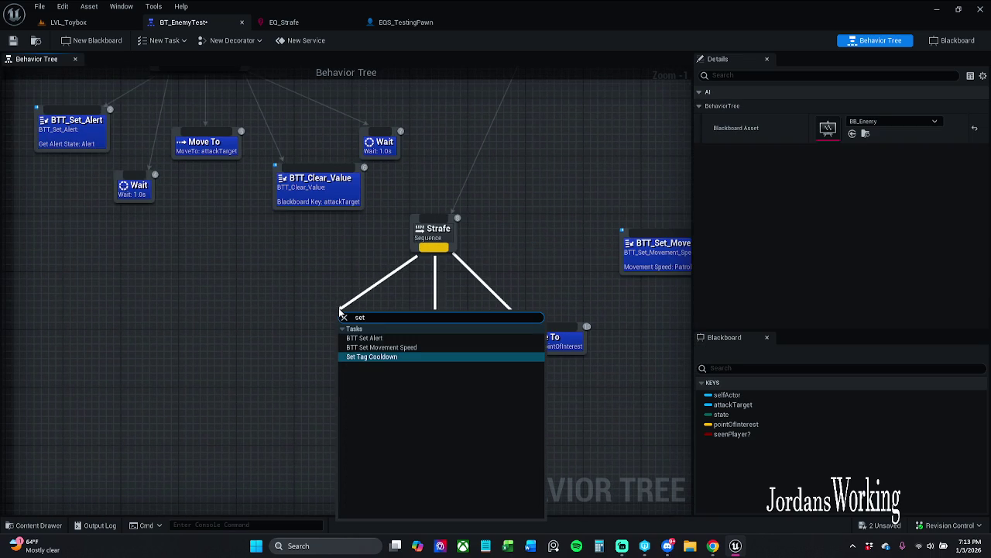
{"action": "left_click", "coordinate": [381, 347]}
{"action": "mouse_move", "coordinate": [360, 338]}
{"action": "left_mouse_down"}
{"action": "mouse_move", "coordinate": [236, 339]}
{"action": "mouse_move", "coordinate": [243, 354]}
{"action": "left_mouse_up"}
{"action": "left_click", "coordinate": [860, 106]}
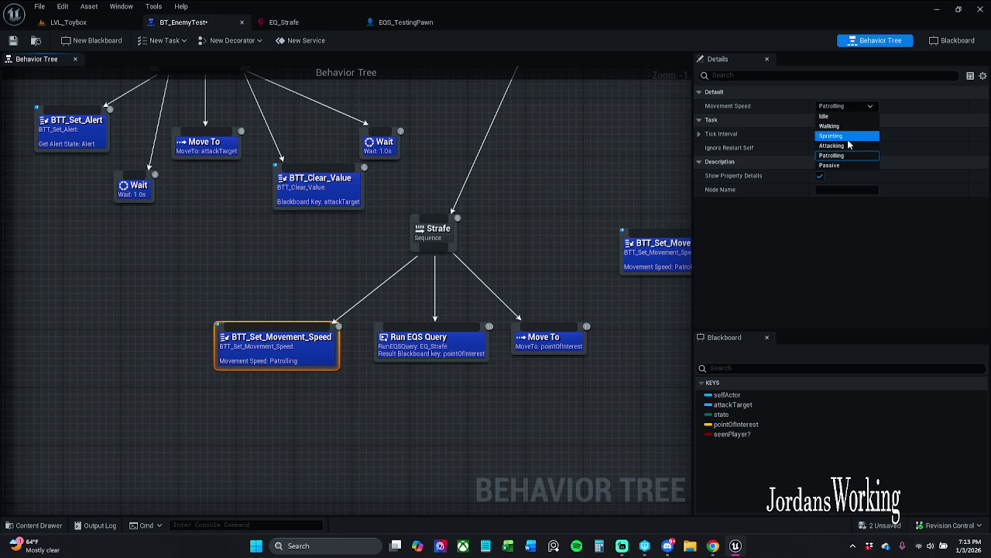
{"action": "left_click", "coordinate": [831, 125]}
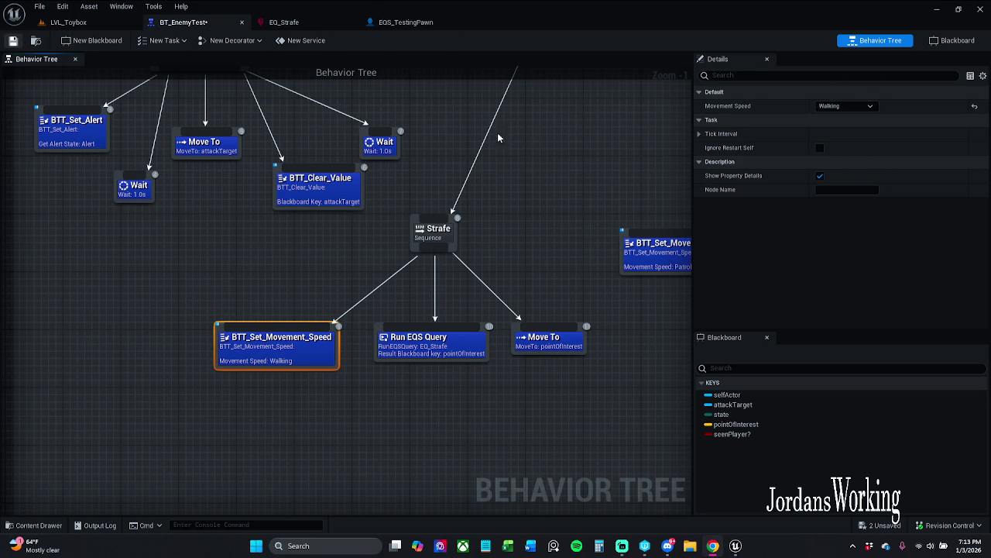
{"action": "key", "text": "ctrl+s"}
{"action": "left_click", "coordinate": [68, 22]}
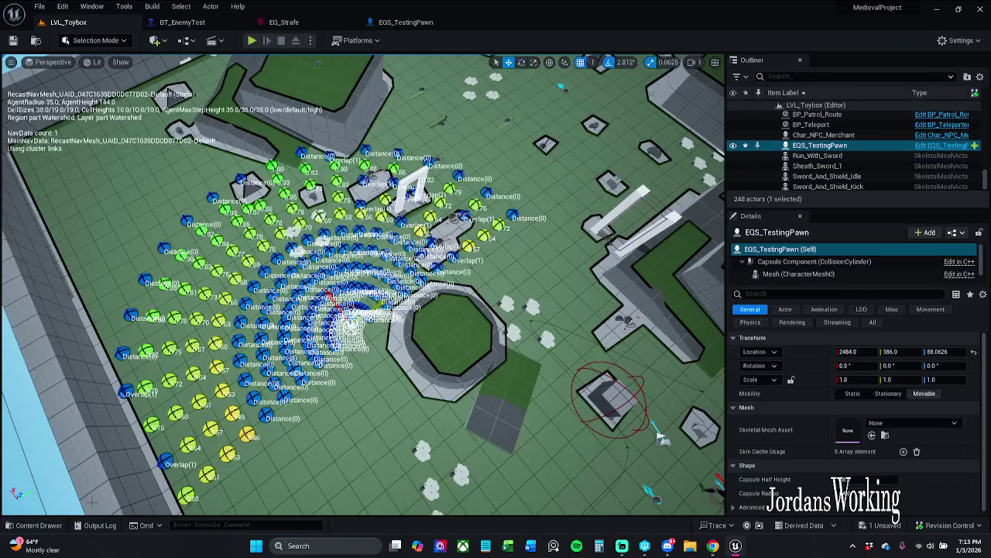
- Open the Char_Enemy_Parent blueprint and close the construction script and Health graphs, leaving Set Movement Speed
{"action": "left_click", "coordinate": [52, 529]}
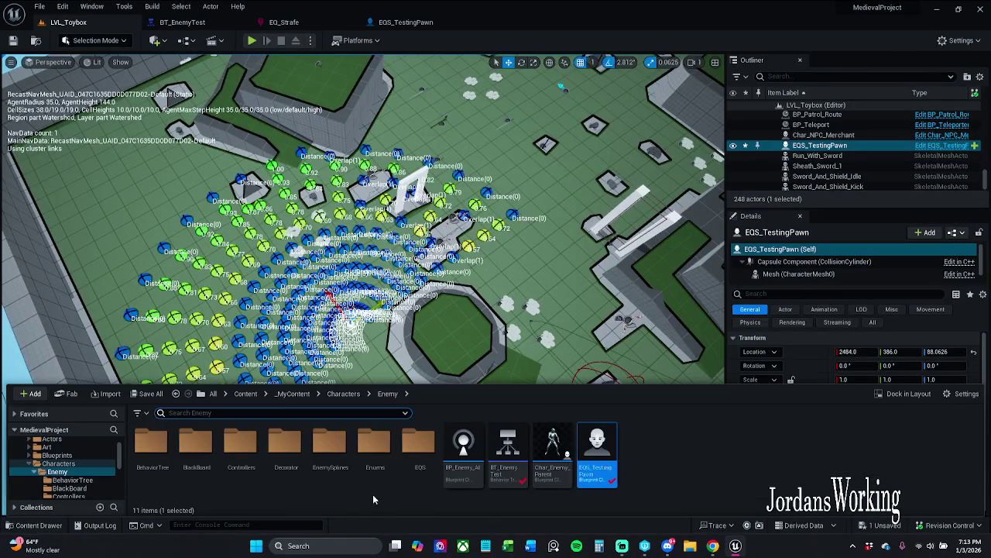
{"action": "double_click", "coordinate": [551, 447]}
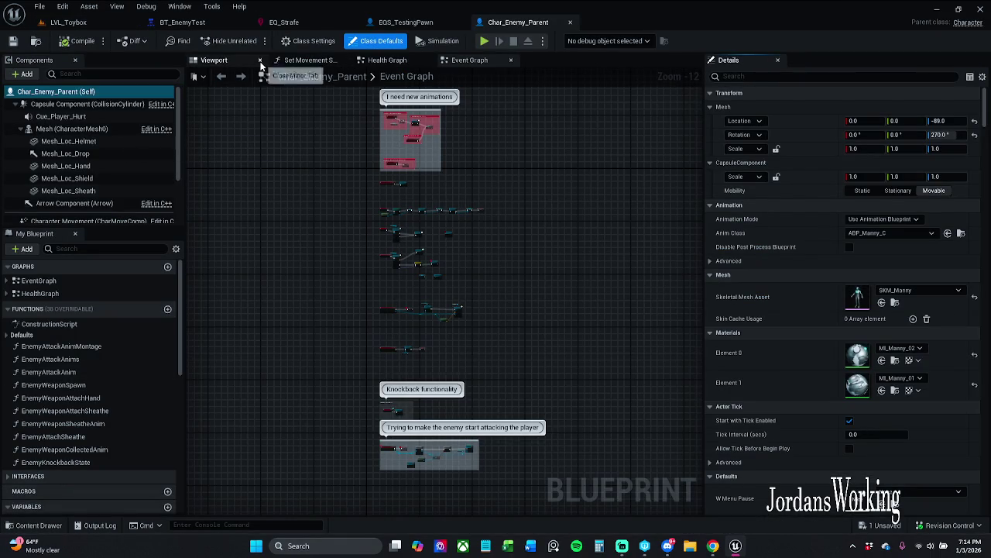
{"action": "double_click", "coordinate": [78, 327]}
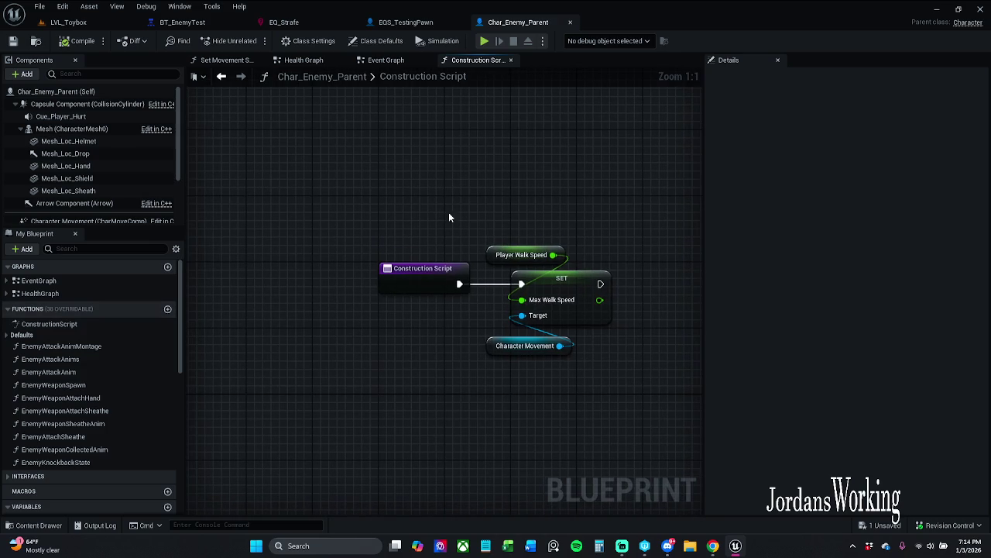
{"action": "left_click", "coordinate": [511, 61]}
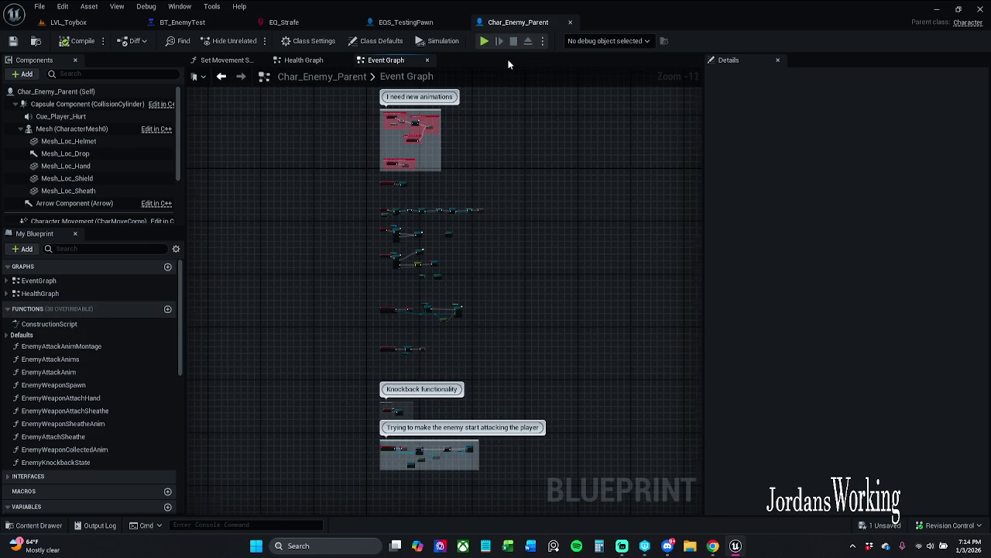
{"action": "left_click", "coordinate": [305, 61]}
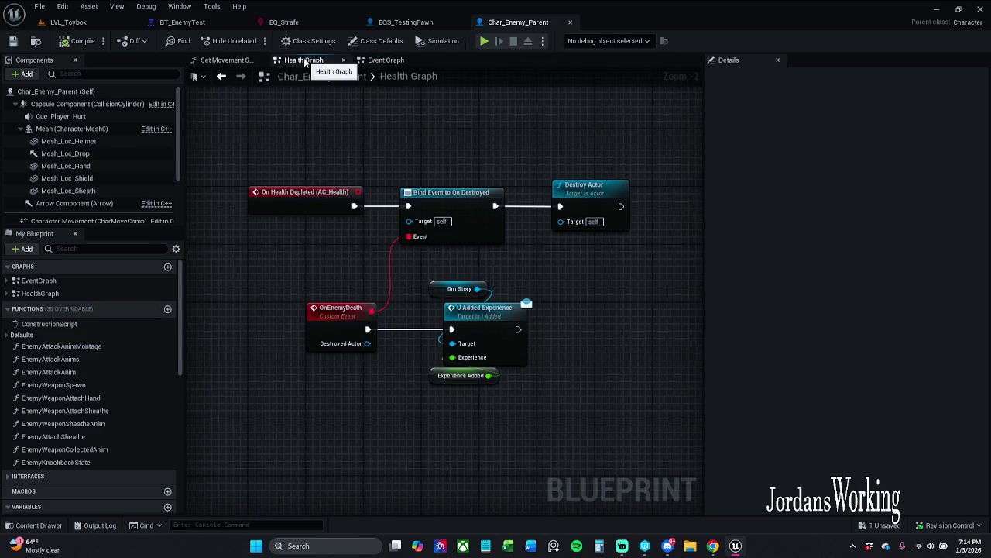
{"action": "left_click", "coordinate": [344, 61]}
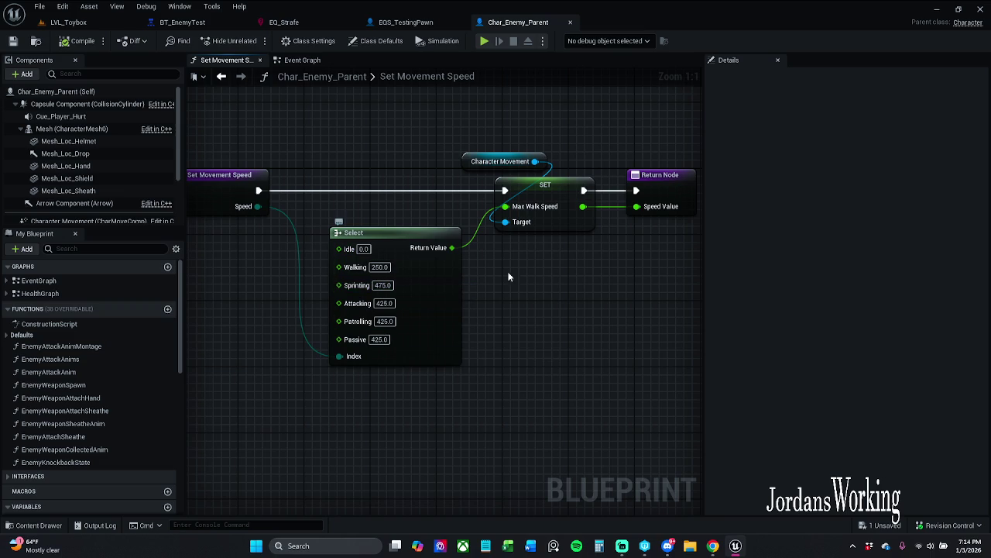
- Change the Walking speed from 250.0 to 10.0
{"action": "left_click", "coordinate": [364, 248]}
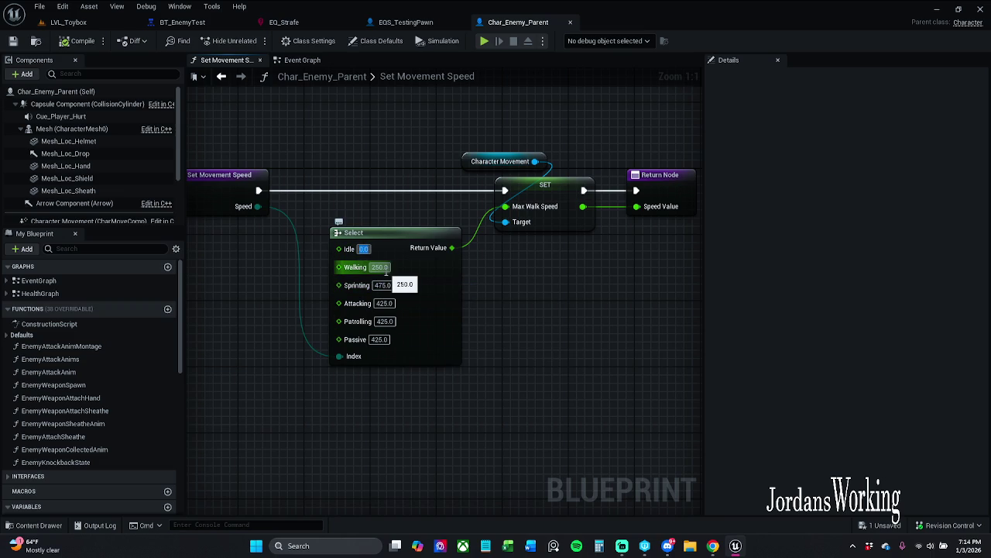
{"action": "left_click", "coordinate": [380, 267]}
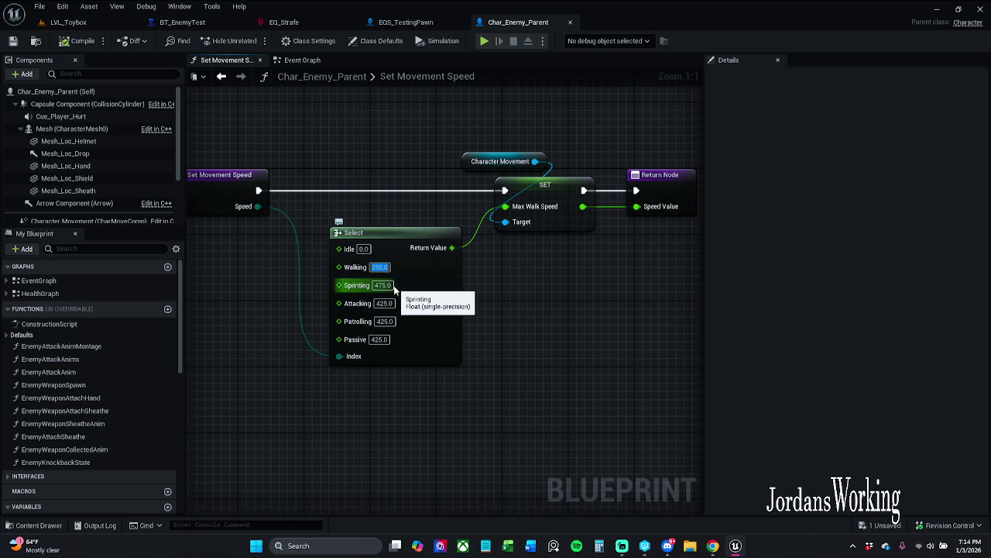
{"action": "type", "text": "10"}
{"action": "key", "text": "Return"}
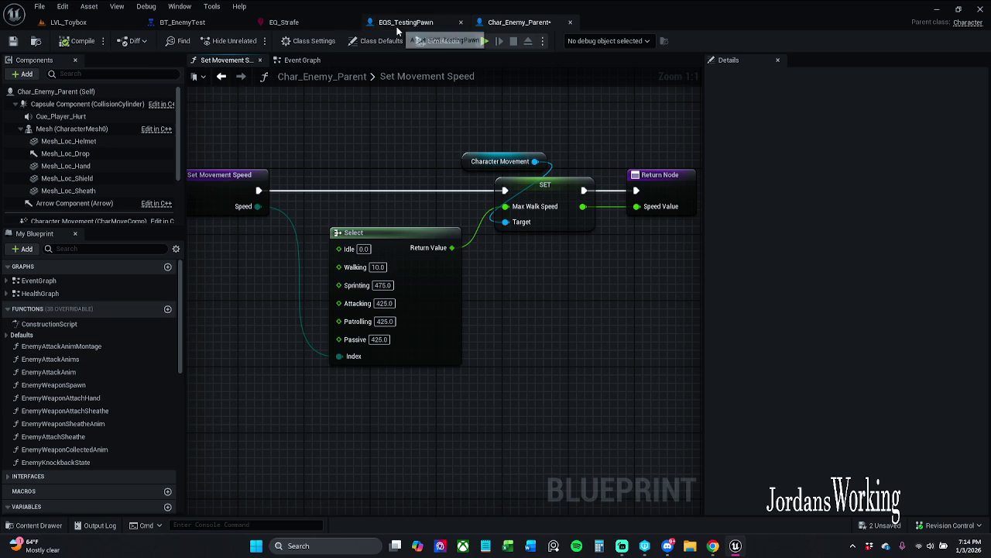
- In BT_EnemyTest, shift the three Strafe child tasks to the right to make room
{"action": "left_click", "coordinate": [206, 24]}
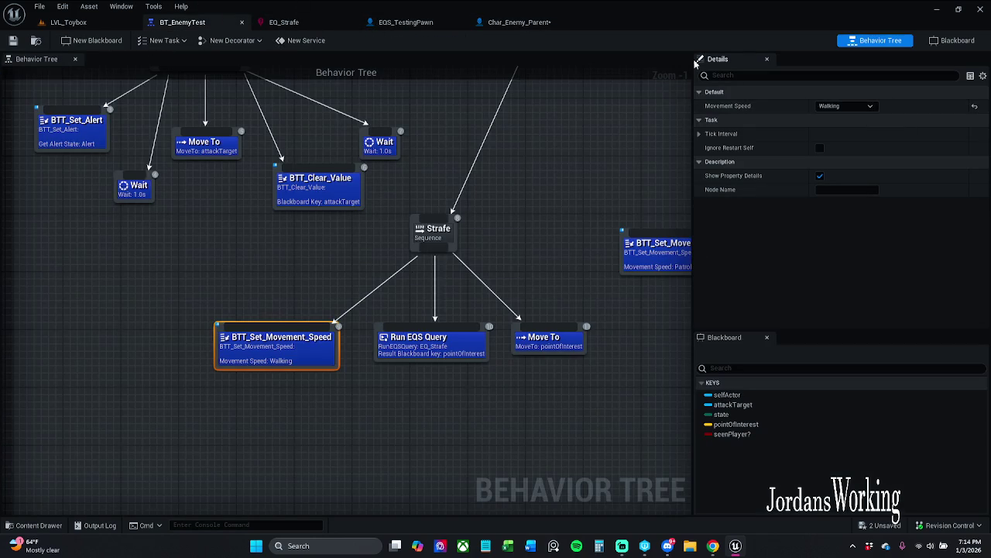
{"action": "left_click", "coordinate": [515, 22]}
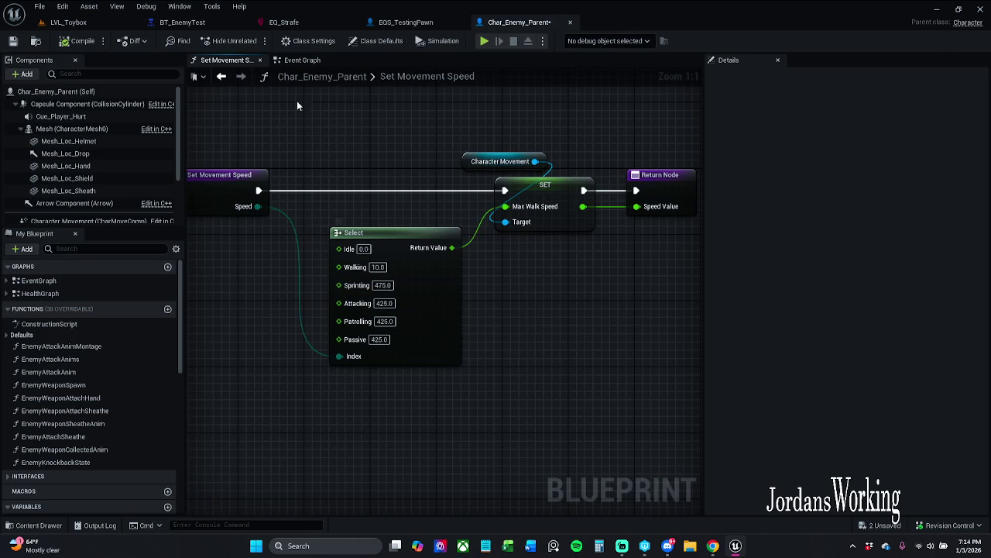
{"action": "left_click", "coordinate": [186, 22]}
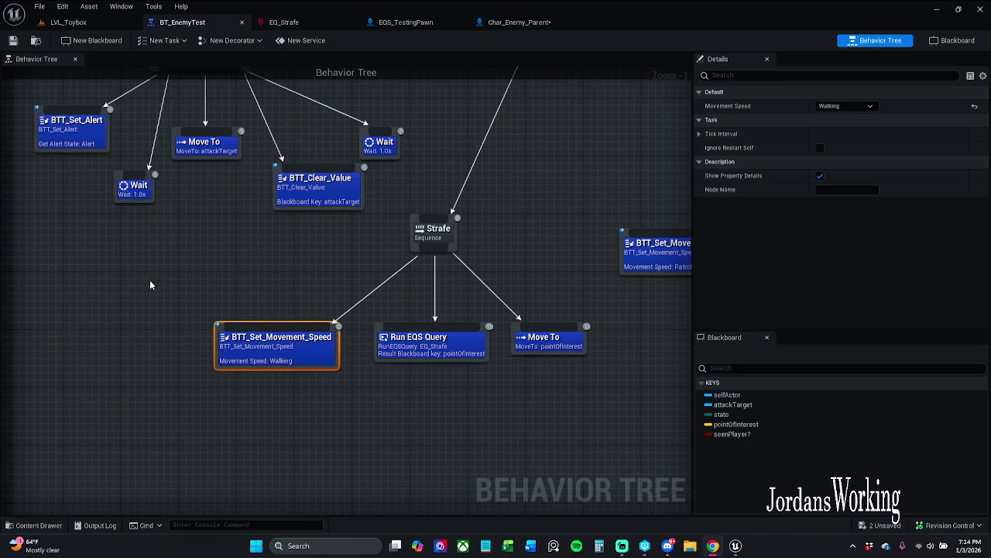
{"action": "mouse_move", "coordinate": [242, 364]}
{"action": "left_mouse_down"}
{"action": "mouse_move", "coordinate": [264, 349]}
{"action": "mouse_move", "coordinate": [300, 349]}
{"action": "left_mouse_up"}
{"action": "left_click_drag", "start_coordinate": [303, 397], "coordinate": [608, 343]}
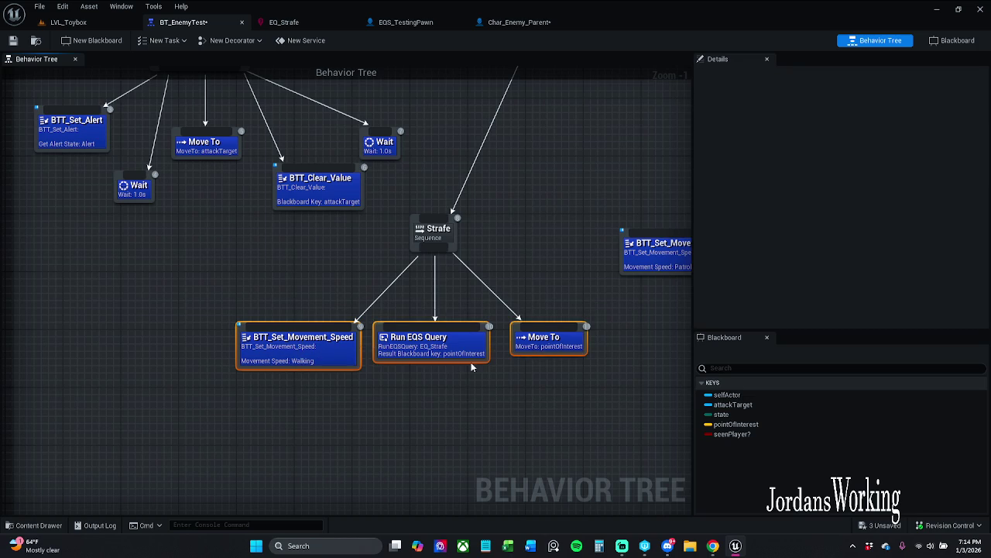
{"action": "left_click_drag", "start_coordinate": [438, 355], "coordinate": [475, 356]}
{"action": "left_click", "coordinate": [466, 291]}
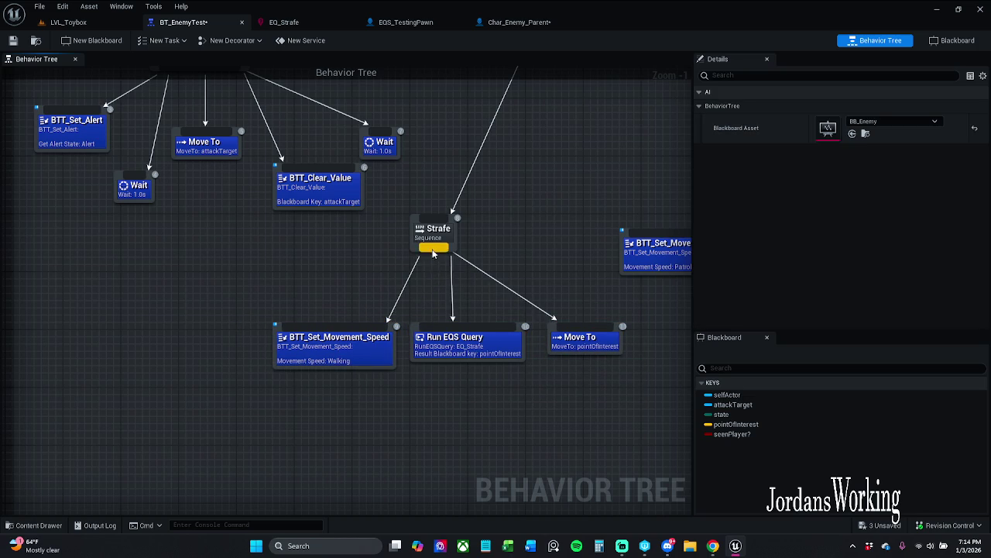
- Add BTT Target Focus as the leftmost Strafe child and save BT_EnemyTest
{"action": "left_click_drag", "start_coordinate": [432, 249], "coordinate": [240, 302]}
{"action": "type", "text": "fo"}
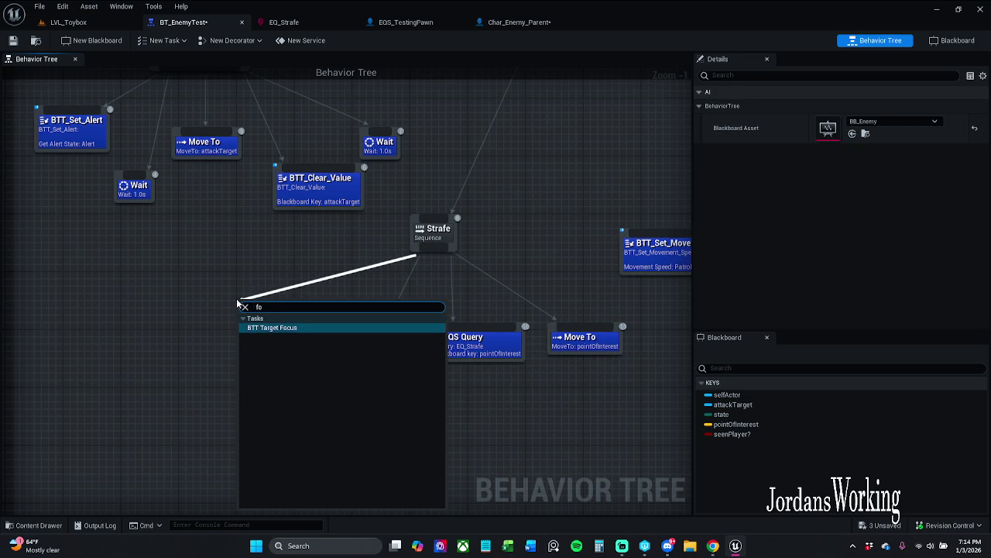
{"action": "type", "text": "cs"}
{"action": "key", "text": "Return"}
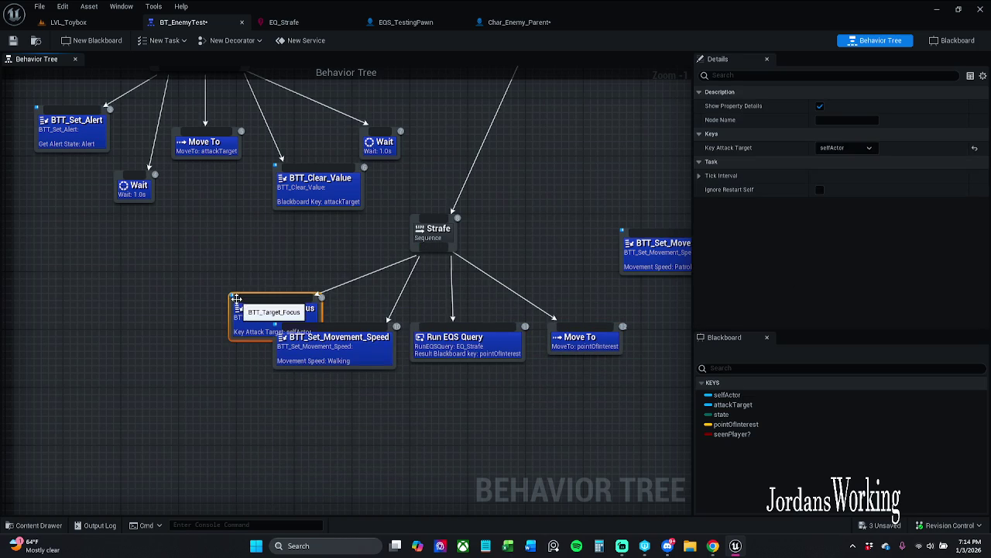
{"action": "mouse_move", "coordinate": [251, 316]}
{"action": "left_mouse_down"}
{"action": "mouse_move", "coordinate": [158, 339]}
{"action": "mouse_move", "coordinate": [187, 348]}
{"action": "mouse_move", "coordinate": [193, 338]}
{"action": "left_mouse_up"}
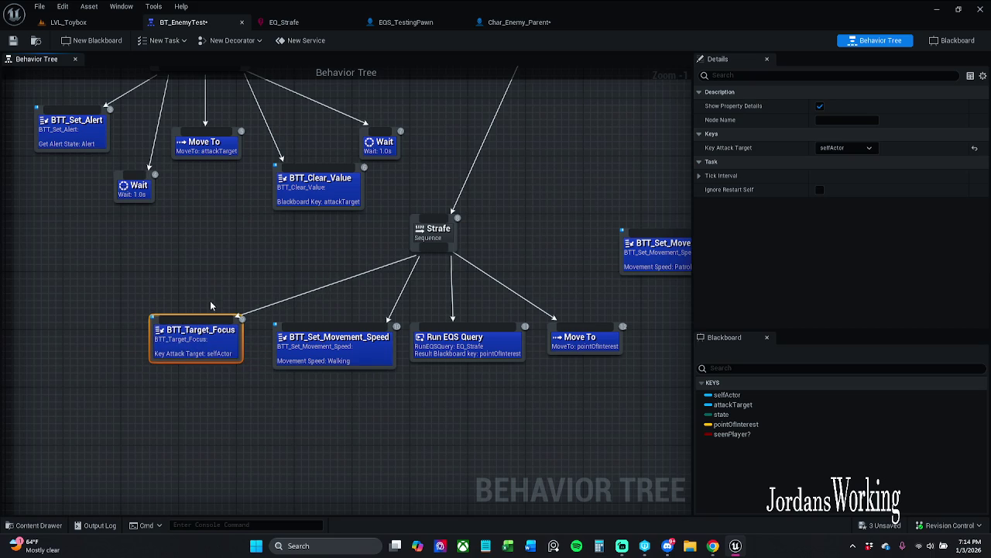
{"action": "left_click", "coordinate": [12, 42]}
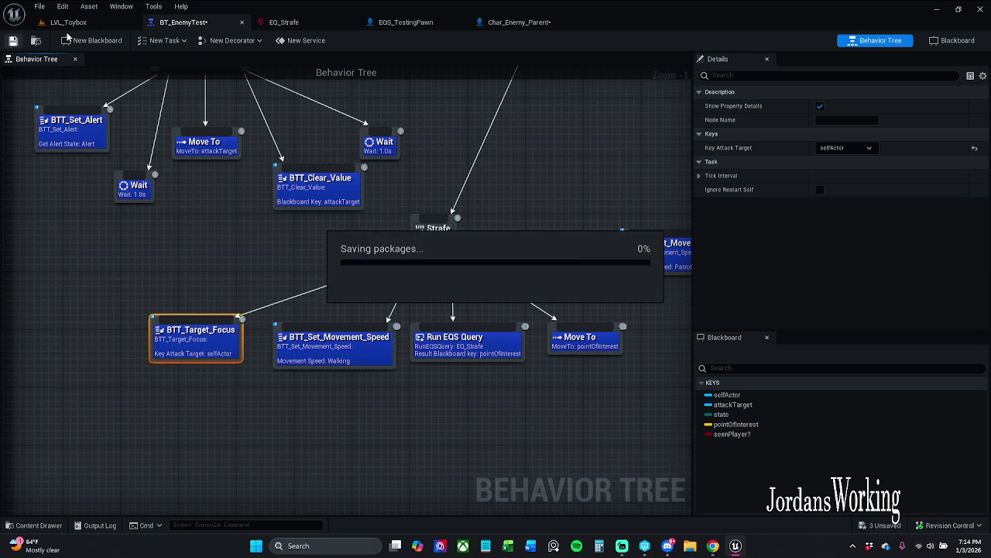
{"action": "left_click", "coordinate": [107, 23]}
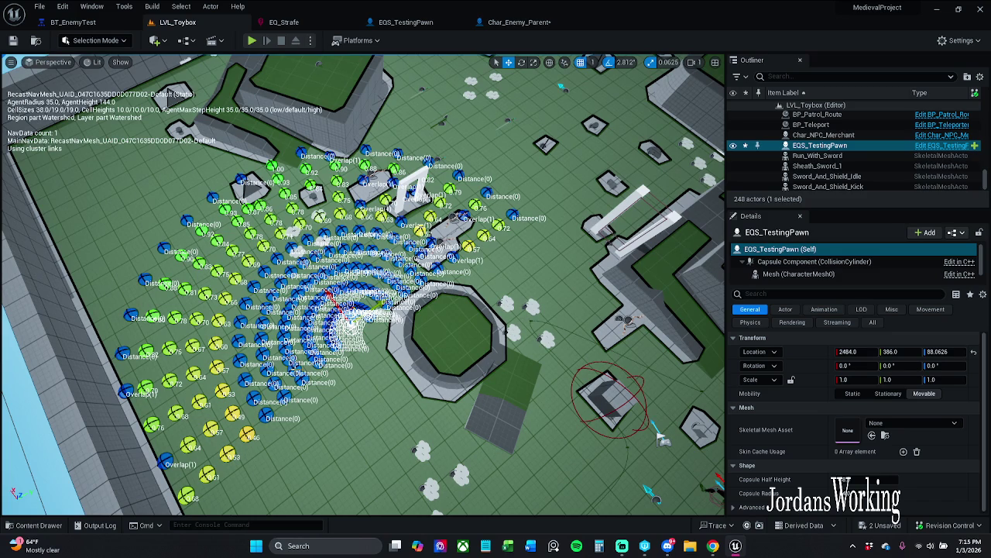
- Move EQS_TestingPawn to 4289.0, 253.0, away from the enemy, and start Play In Editor
{"action": "scroll", "coordinate": [363, 284], "scroll_direction": "down", "scroll_amount": 2}
{"action": "scroll", "coordinate": [363, 284], "scroll_direction": "down", "scroll_amount": 2}
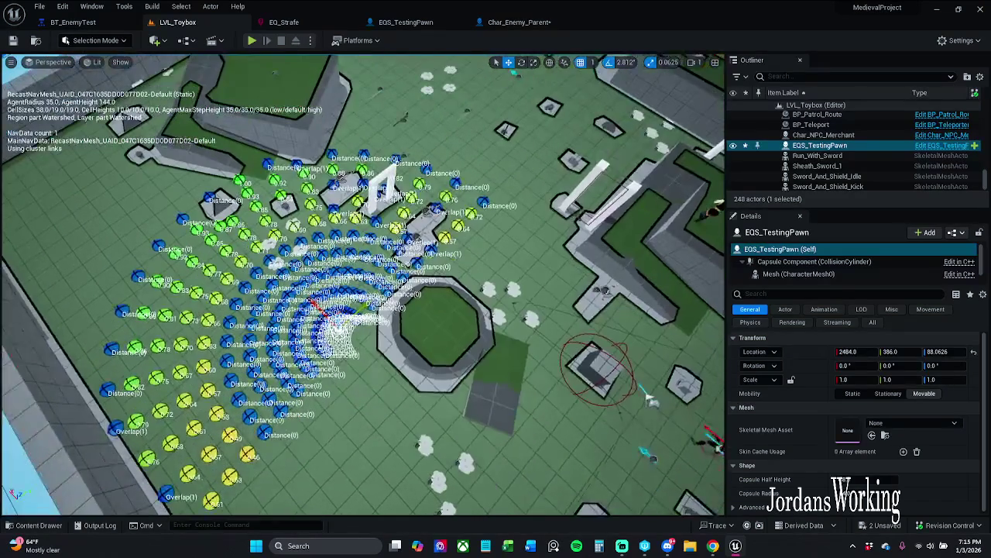
{"action": "mouse_move", "coordinate": [340, 314]}
{"action": "left_mouse_down"}
{"action": "mouse_move", "coordinate": [352, 87]}
{"action": "mouse_move", "coordinate": [221, 123]}
{"action": "mouse_move", "coordinate": [93, 101]}
{"action": "left_mouse_up"}
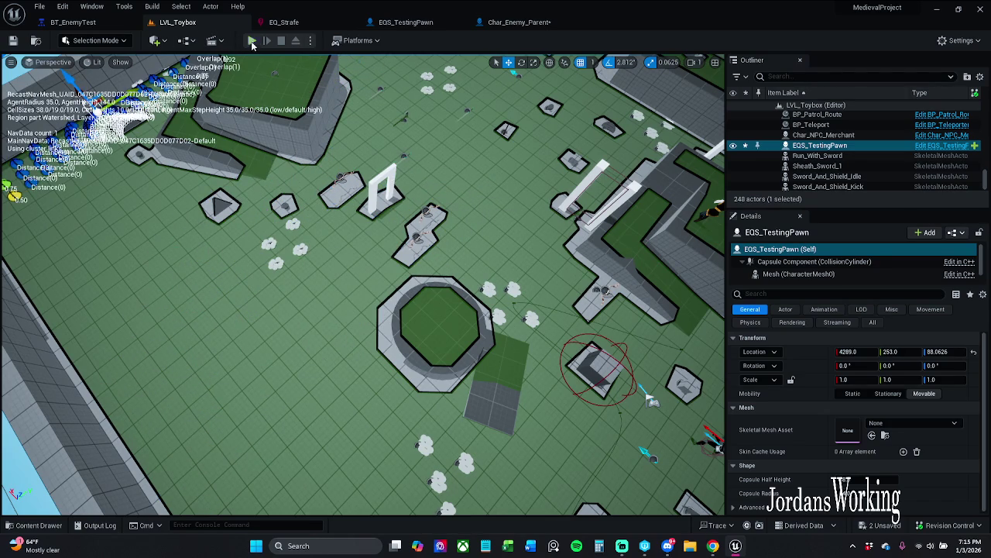
{"action": "left_click", "coordinate": [252, 40]}
- Walk the player with W up to the enemy, release mouse control, and return to Char_Enemy_Parent
{"action": "key", "text": "w"}
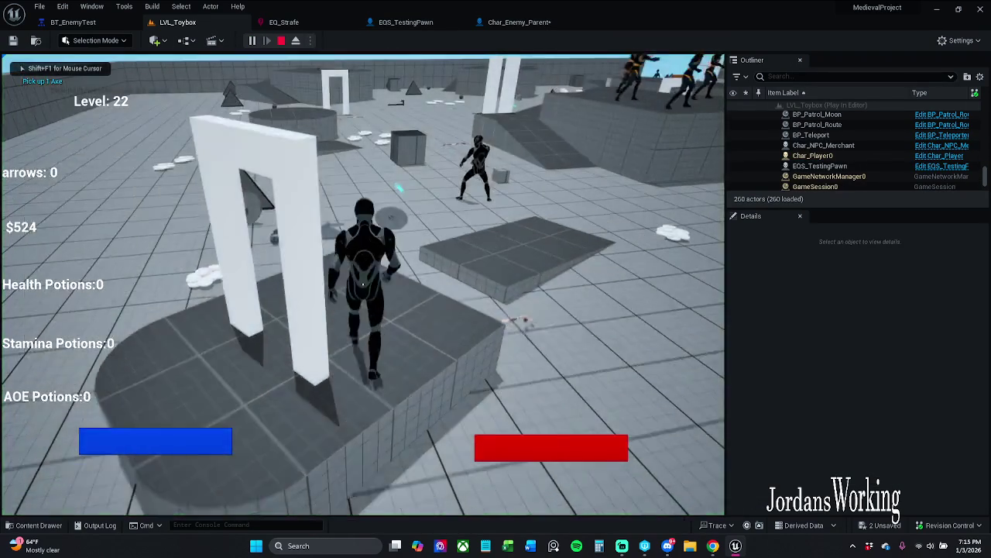
{"action": "key", "text": "w"}
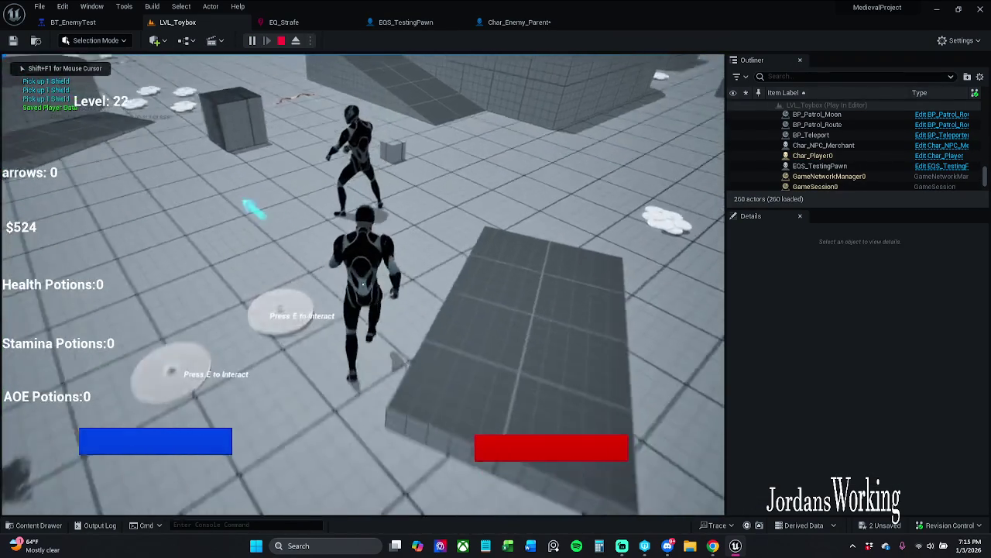
{"action": "key", "text": "w"}
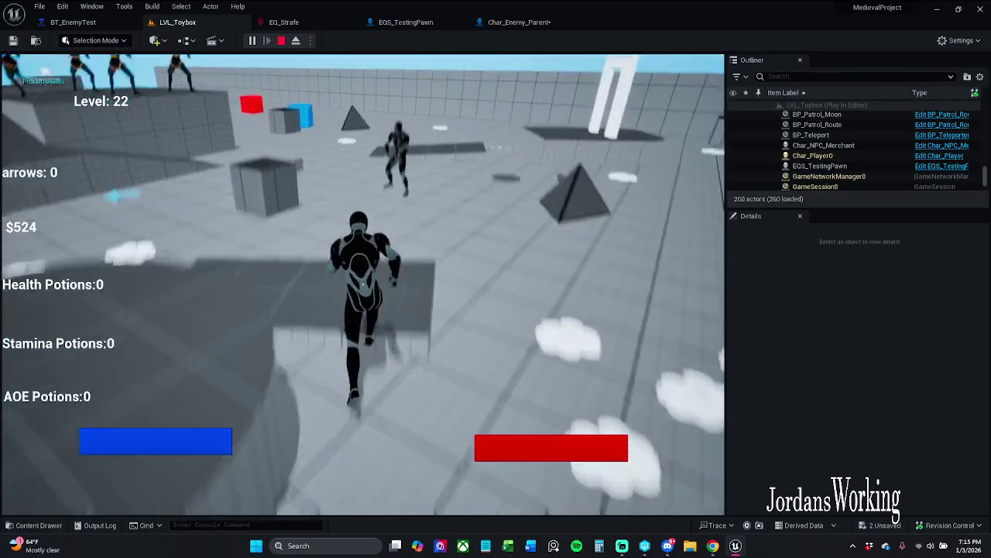
{"action": "key", "text": "shift+F1"}
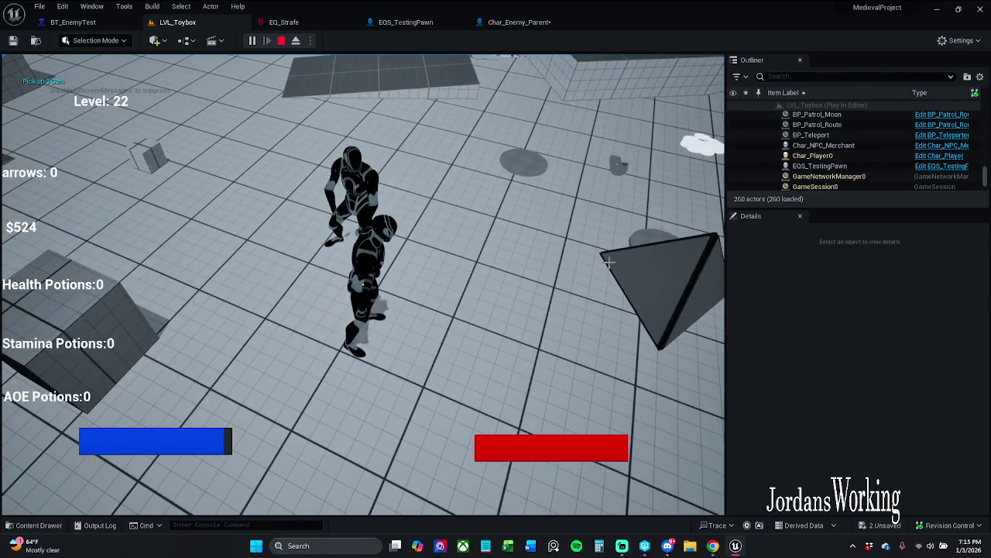
{"action": "key", "text": "F8"}
{"action": "left_click", "coordinate": [516, 22]}
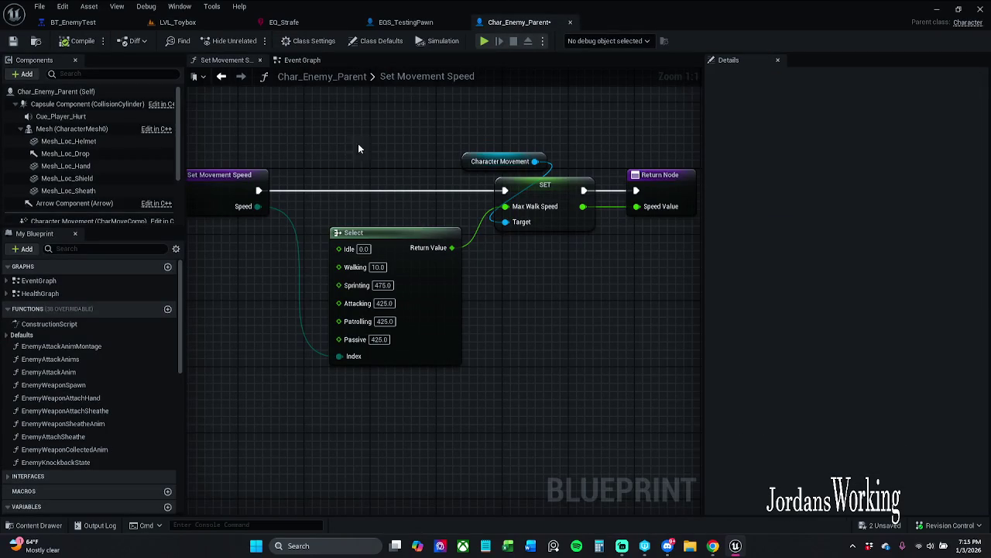
- Line up the Strafe sequence's Target Focus, Set Movement Speed, Run EQS Query and Move To tasks in a row
{"action": "left_click", "coordinate": [104, 23]}
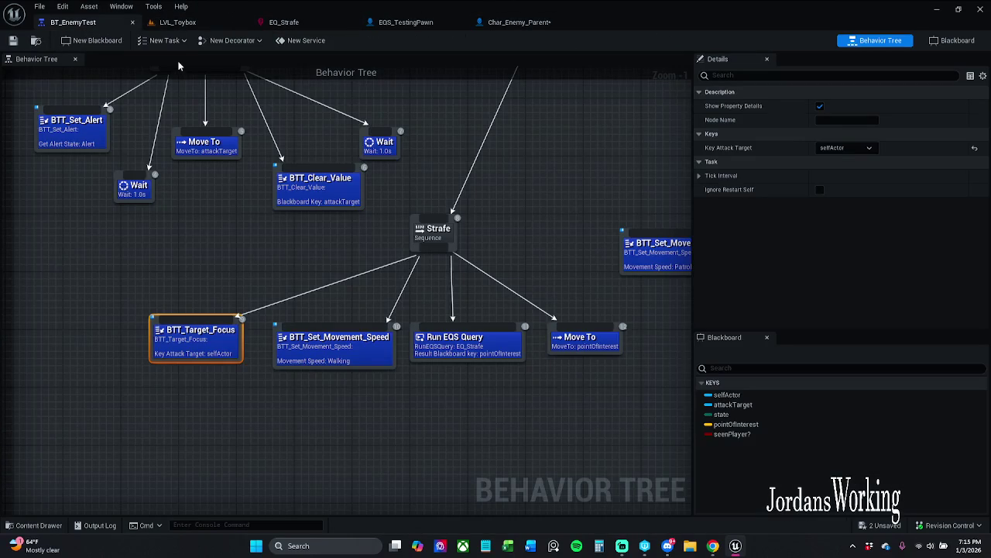
{"action": "left_click_drag", "start_coordinate": [178, 23], "coordinate": [78, 23]}
{"action": "left_click", "coordinate": [182, 23]}
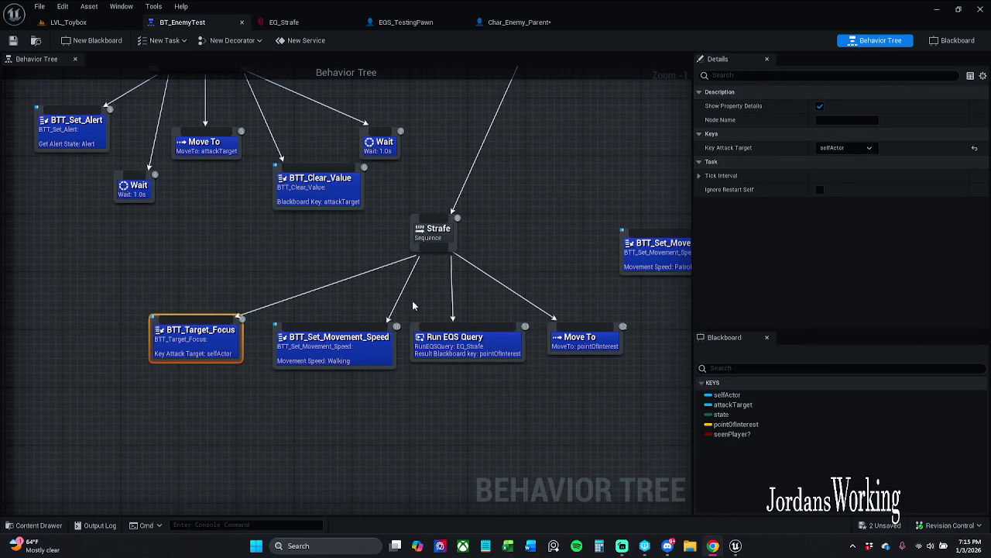
{"action": "left_click", "coordinate": [263, 267]}
{"action": "left_click_drag", "start_coordinate": [301, 367], "coordinate": [299, 357]}
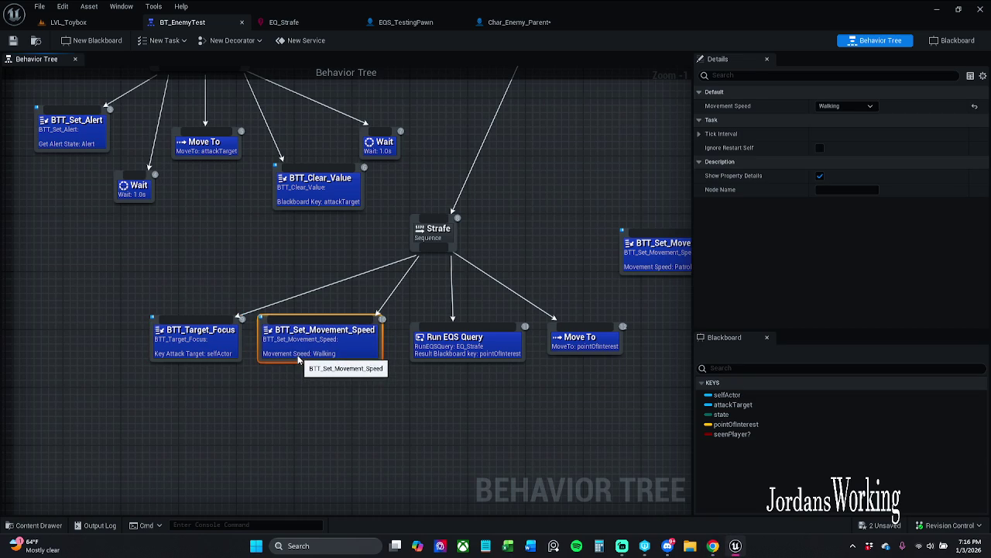
{"action": "mouse_move", "coordinate": [223, 345]}
{"action": "left_mouse_down"}
{"action": "mouse_move", "coordinate": [234, 335]}
{"action": "mouse_move", "coordinate": [221, 331]}
{"action": "left_mouse_up"}
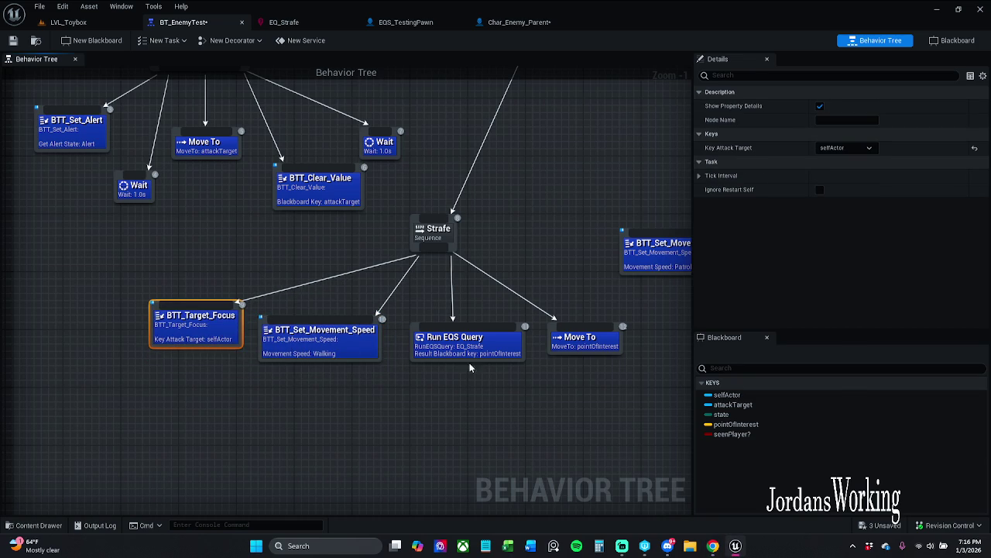
{"action": "left_click_drag", "start_coordinate": [468, 350], "coordinate": [468, 357]}
{"action": "left_click_drag", "start_coordinate": [578, 348], "coordinate": [556, 312]}
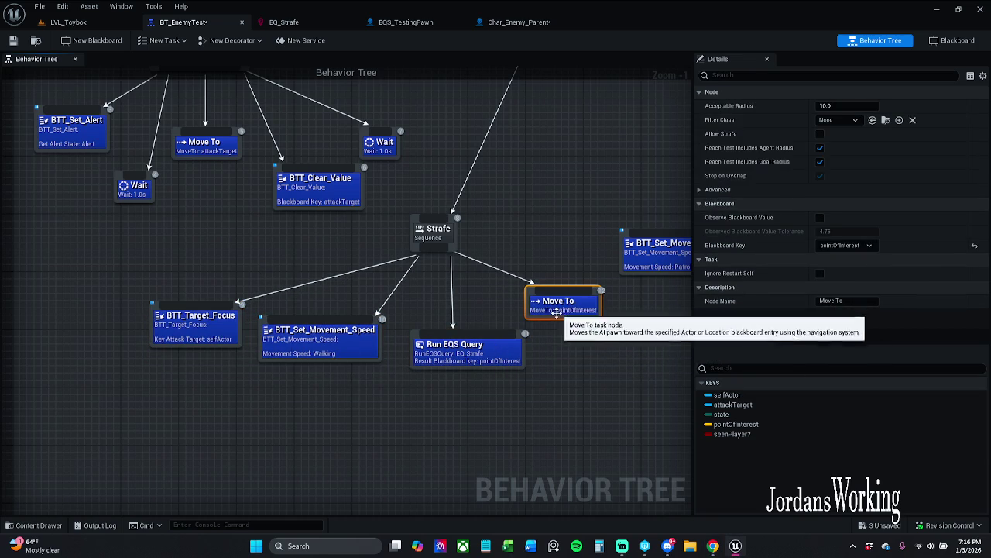
{"action": "left_click_drag", "start_coordinate": [496, 350], "coordinate": [481, 364]}
{"action": "mouse_move", "coordinate": [350, 346]}
{"action": "left_mouse_down"}
{"action": "mouse_move", "coordinate": [356, 333]}
{"action": "mouse_move", "coordinate": [341, 384]}
{"action": "mouse_move", "coordinate": [339, 363]}
{"action": "left_mouse_up"}
{"action": "left_click_drag", "start_coordinate": [449, 368], "coordinate": [463, 332]}
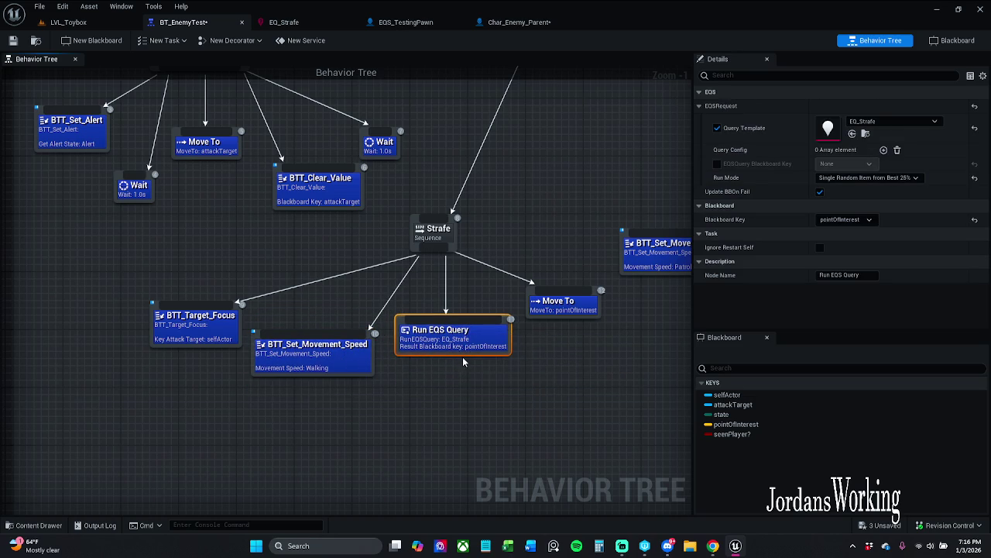
{"action": "left_click", "coordinate": [423, 377]}
- Zoom out to the AttackTarget branch and marquee-select its child tasks
{"action": "scroll", "coordinate": [454, 434], "scroll_direction": "down", "scroll_amount": 2}
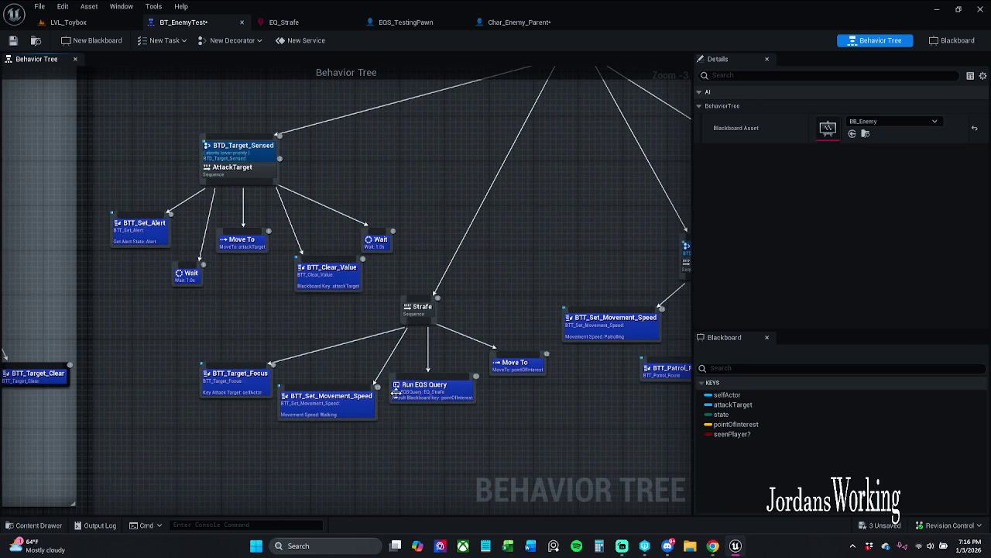
{"action": "scroll", "coordinate": [391, 338], "scroll_direction": "up", "scroll_amount": 2}
{"action": "left_click_drag", "start_coordinate": [377, 357], "coordinate": [425, 343]}
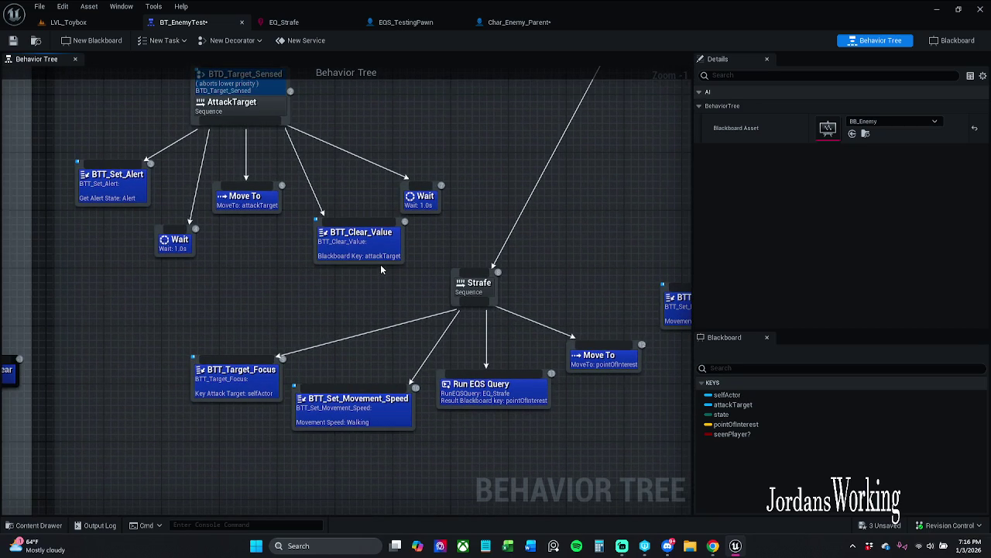
{"action": "scroll", "coordinate": [229, 253], "scroll_direction": "down", "scroll_amount": 2}
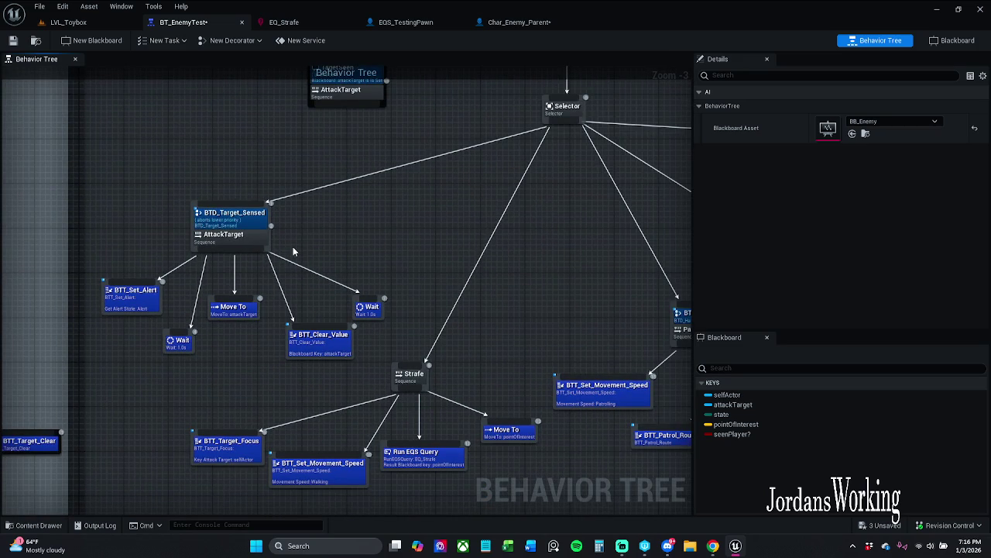
{"action": "mouse_move", "coordinate": [128, 368]}
{"action": "left_mouse_down"}
{"action": "mouse_move", "coordinate": [305, 297]}
{"action": "mouse_move", "coordinate": [404, 271]}
{"action": "left_mouse_up"}
- Move the AttackTarget sequence up-left and spread its child tasks to the right
{"action": "left_click", "coordinate": [412, 280]}
{"action": "left_click_drag", "start_coordinate": [240, 226], "coordinate": [213, 176]}
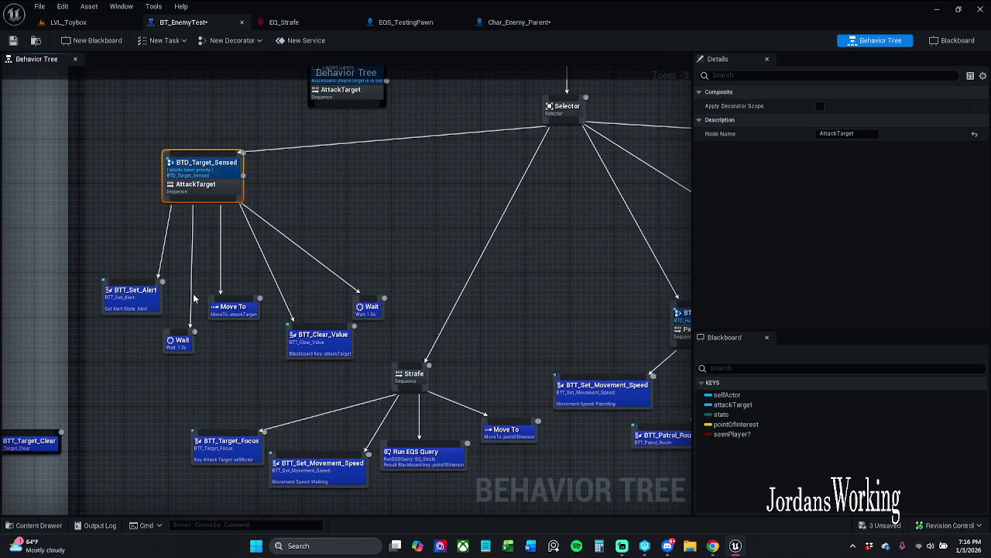
{"action": "mouse_move", "coordinate": [137, 366]}
{"action": "left_mouse_down"}
{"action": "mouse_move", "coordinate": [383, 268]}
{"action": "mouse_move", "coordinate": [375, 265]}
{"action": "left_mouse_up"}
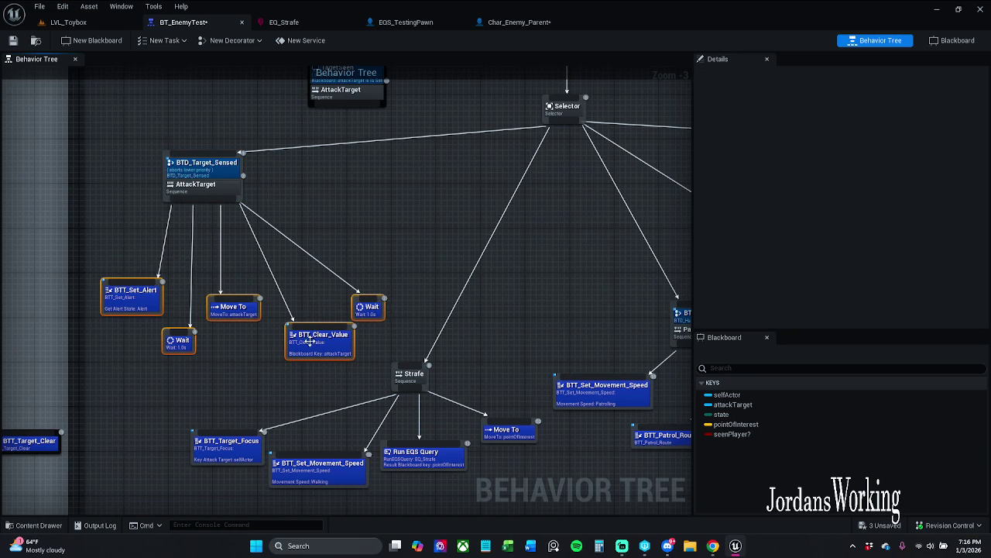
{"action": "mouse_move", "coordinate": [313, 346]}
{"action": "left_mouse_down"}
{"action": "mouse_move", "coordinate": [364, 324]}
{"action": "mouse_move", "coordinate": [356, 337]}
{"action": "left_mouse_up"}
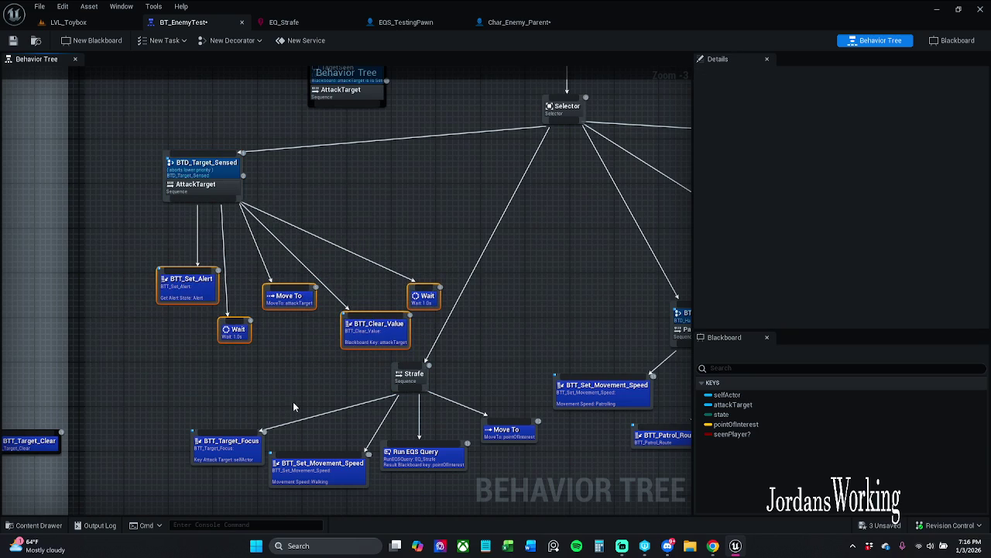
- Duplicate the Strafe's Set Movement Speed task with Ctrl+D and connect the copy under AttackTarget
{"action": "left_click", "coordinate": [301, 445]}
{"action": "left_click", "coordinate": [305, 467]}
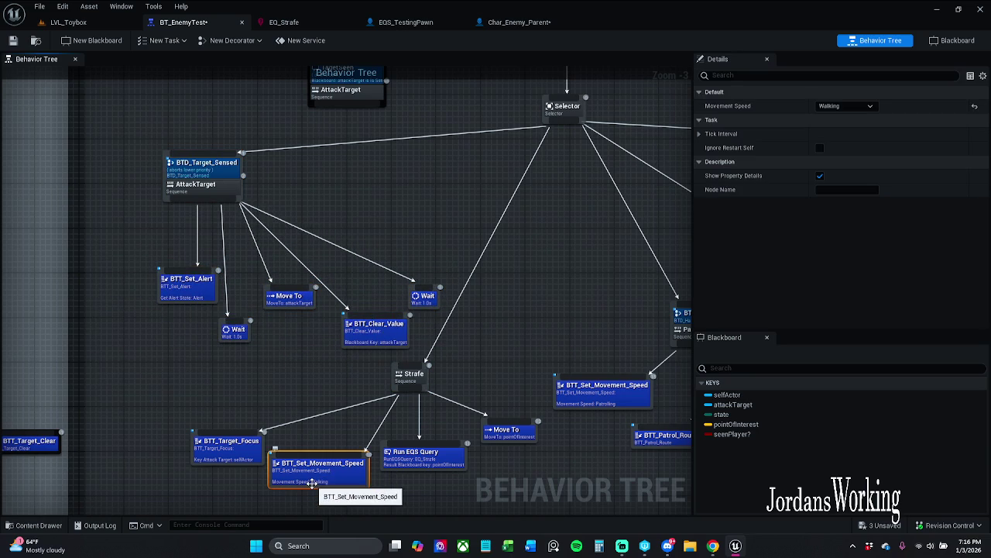
{"action": "key", "text": "ctrl+d"}
{"action": "mouse_move", "coordinate": [382, 499]}
{"action": "left_mouse_down"}
{"action": "mouse_move", "coordinate": [209, 303]}
{"action": "mouse_move", "coordinate": [159, 329]}
{"action": "left_mouse_up"}
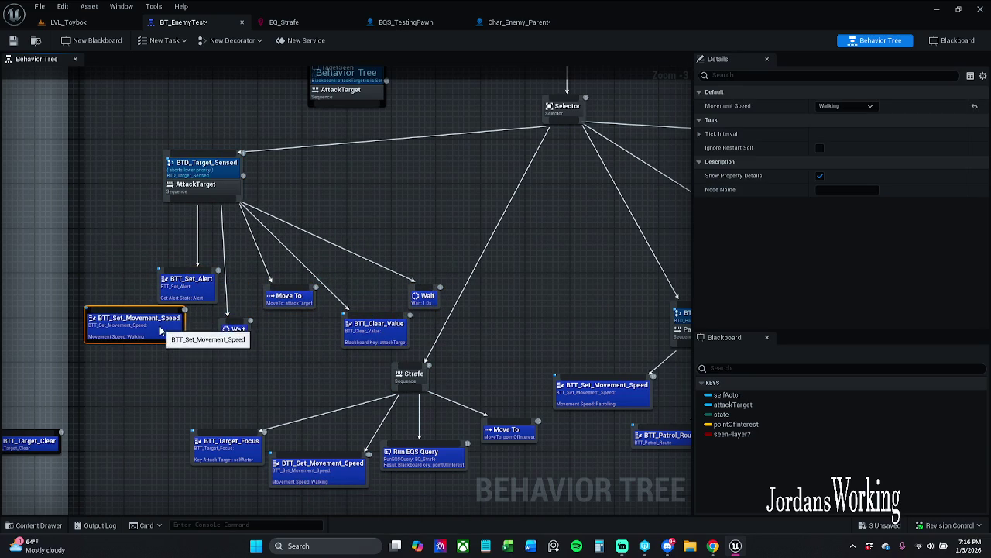
{"action": "left_click_drag", "start_coordinate": [204, 302], "coordinate": [153, 274]}
{"action": "mouse_move", "coordinate": [137, 311]}
{"action": "left_mouse_down"}
{"action": "mouse_move", "coordinate": [141, 290]}
{"action": "mouse_move", "coordinate": [208, 215]}
{"action": "mouse_move", "coordinate": [203, 199]}
{"action": "left_mouse_up"}
- Set the copied task's Movement Speed to Attacking and save BT_EnemyTest
{"action": "left_click", "coordinate": [352, 476]}
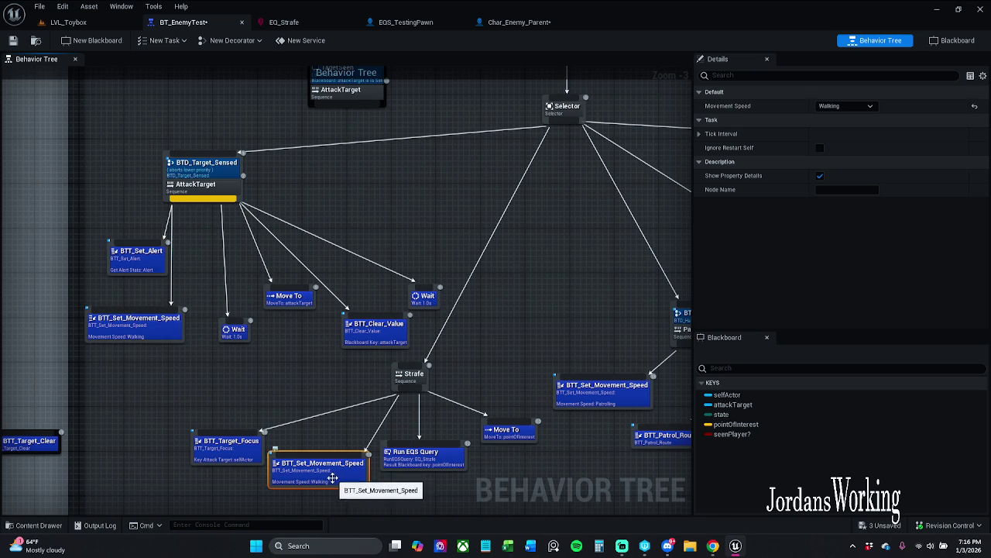
{"action": "mouse_move", "coordinate": [532, 314]}
{"action": "left_mouse_down"}
{"action": "mouse_move", "coordinate": [339, 403]}
{"action": "mouse_move", "coordinate": [177, 282]}
{"action": "mouse_move", "coordinate": [279, 270]}
{"action": "mouse_move", "coordinate": [350, 285]}
{"action": "left_mouse_up"}
{"action": "mouse_move", "coordinate": [376, 319]}
{"action": "left_mouse_down"}
{"action": "mouse_move", "coordinate": [518, 344]}
{"action": "mouse_move", "coordinate": [377, 397]}
{"action": "left_mouse_up"}
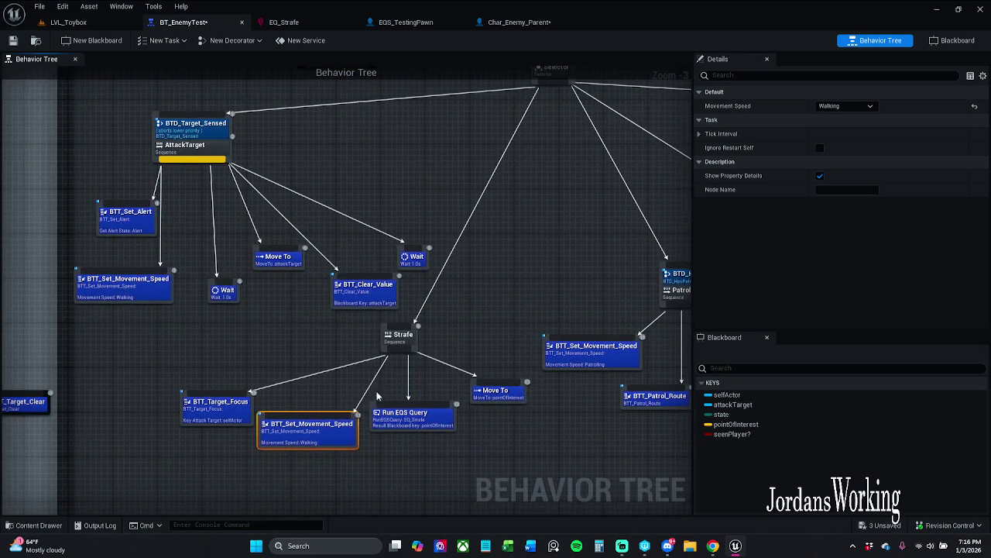
{"action": "left_click_drag", "start_coordinate": [130, 226], "coordinate": [124, 221]}
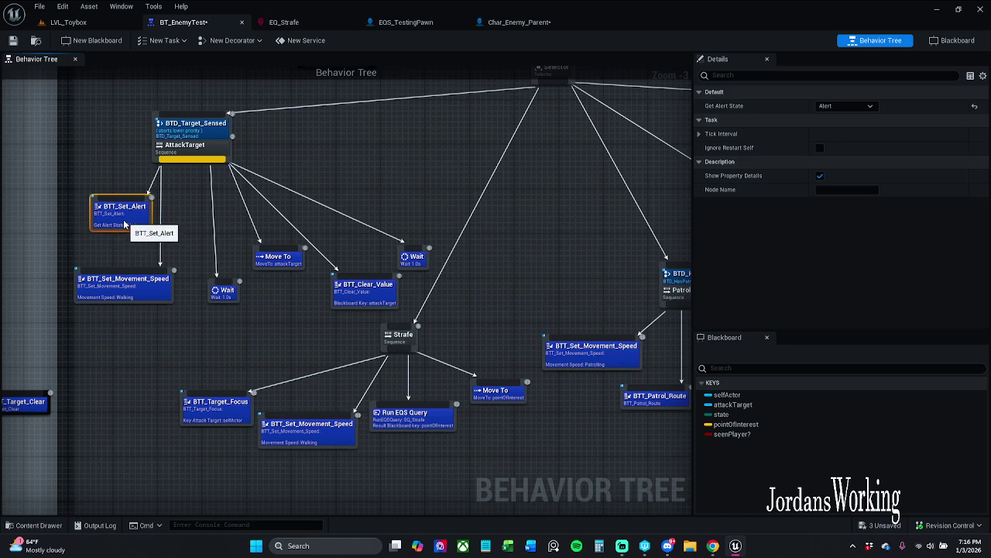
{"action": "left_click", "coordinate": [124, 288]}
{"action": "left_click", "coordinate": [855, 106]}
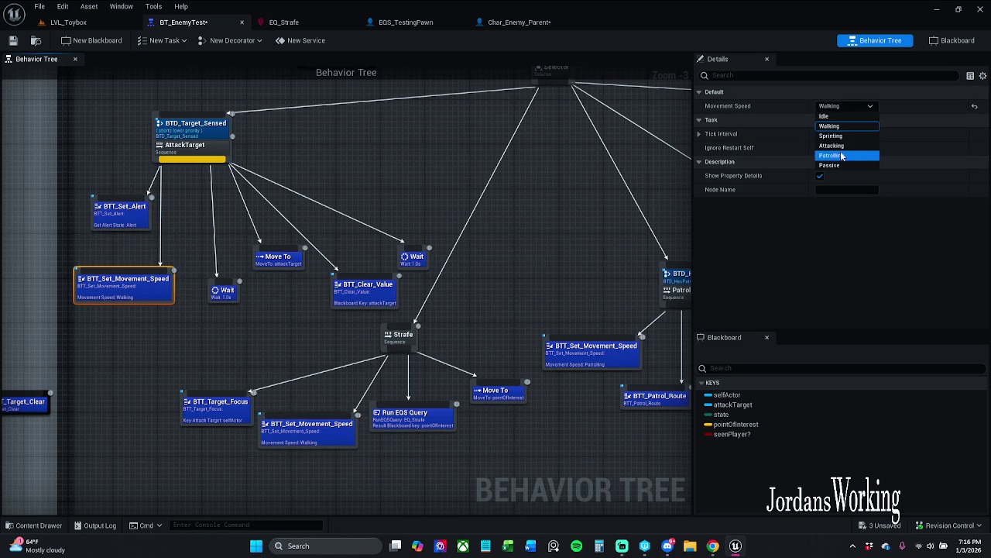
{"action": "left_click", "coordinate": [858, 146]}
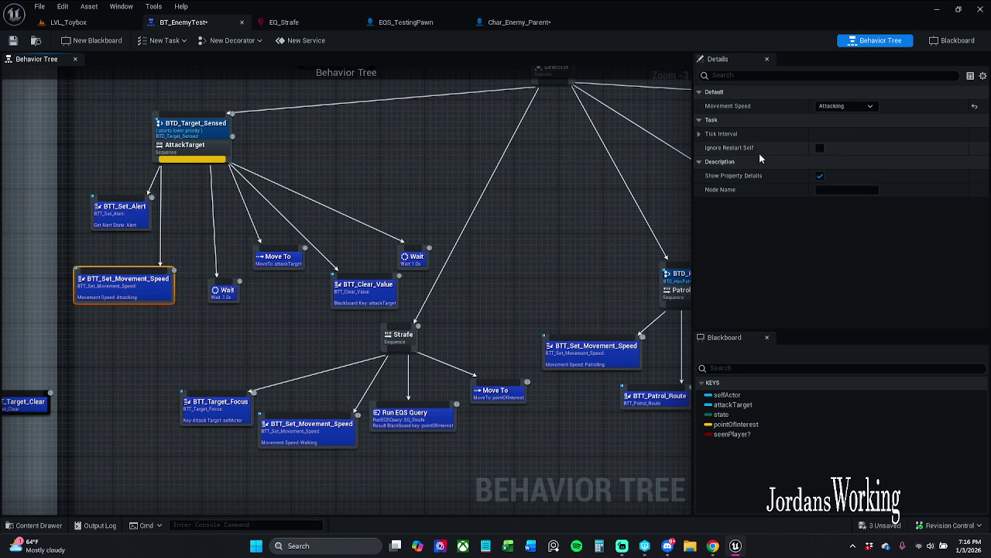
{"action": "left_click", "coordinate": [13, 41]}
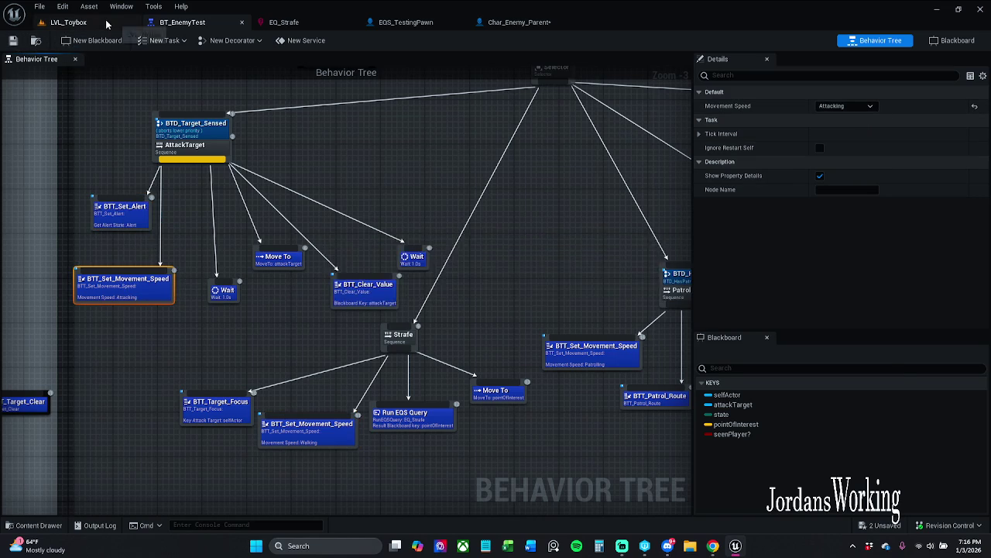
{"action": "left_click", "coordinate": [68, 22]}
- After a quick play test, set the placed enemy's E Enemy Movement to Attacking in Details
{"action": "left_click", "coordinate": [252, 40]}
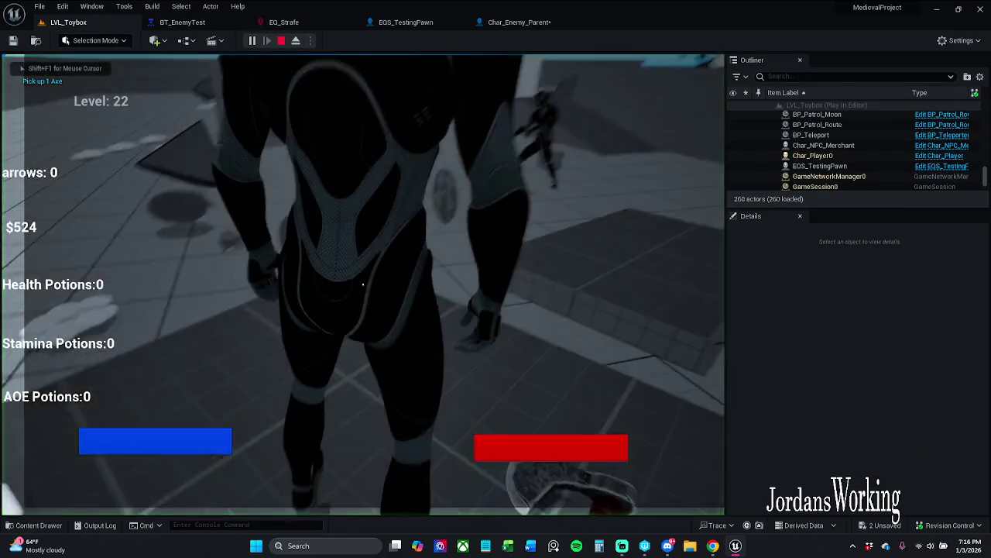
{"action": "key", "text": "Escape"}
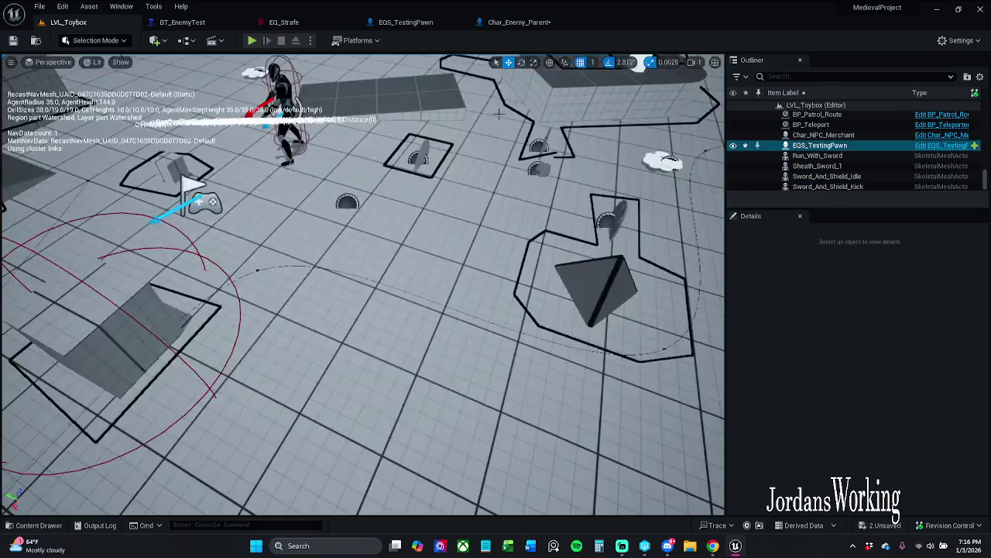
{"action": "left_click", "coordinate": [534, 190]}
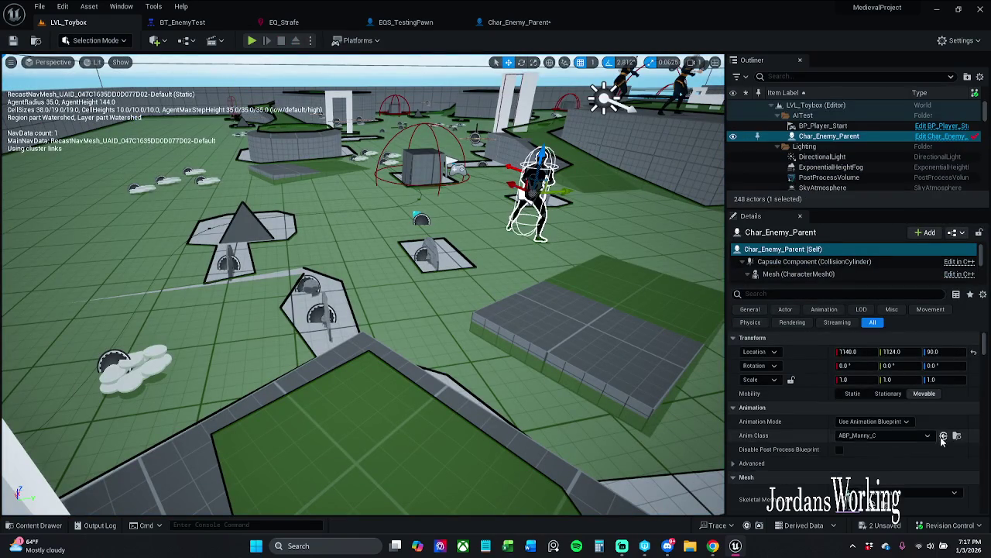
{"action": "scroll", "coordinate": [929, 442], "scroll_direction": "down", "scroll_amount": 10}
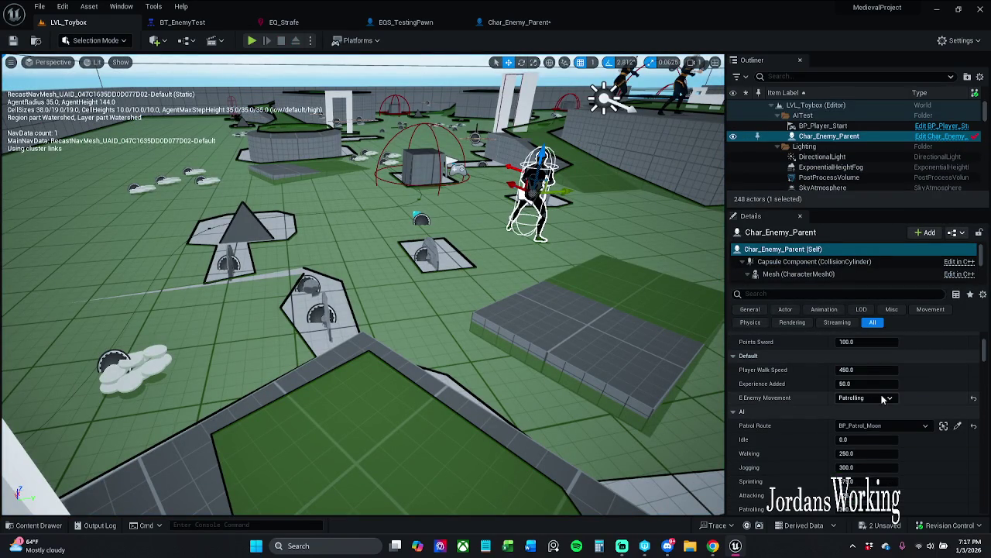
{"action": "left_click", "coordinate": [865, 397]}
{"action": "left_click", "coordinate": [877, 438]}
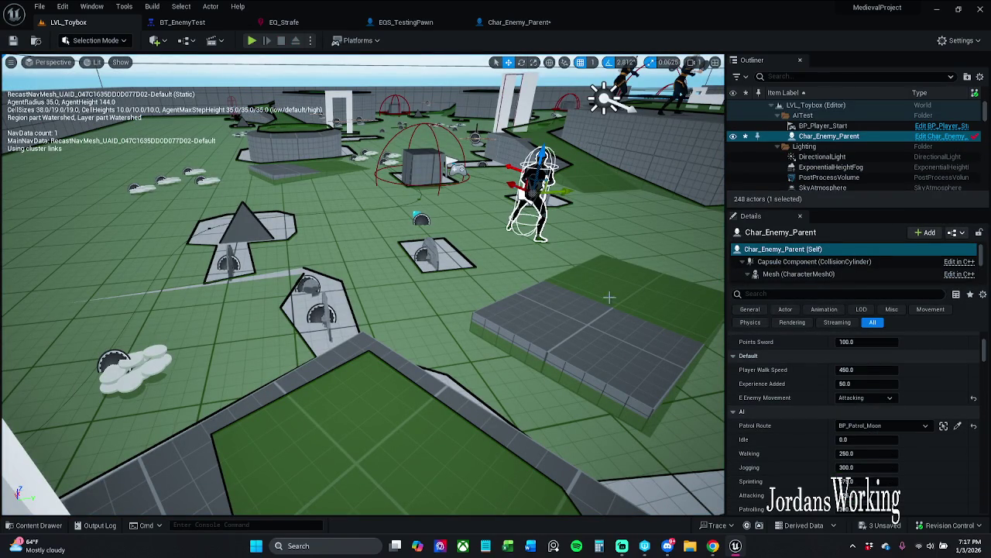
- Run two more brief play tests, closing the Message Log, then open Char_Enemy_Parent
{"action": "left_click", "coordinate": [252, 41]}
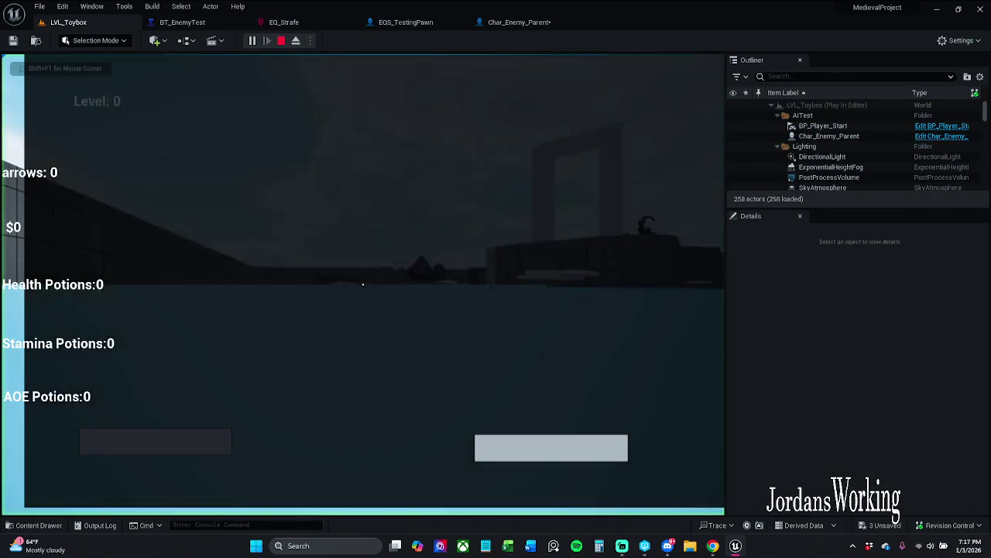
{"action": "key", "text": "Escape"}
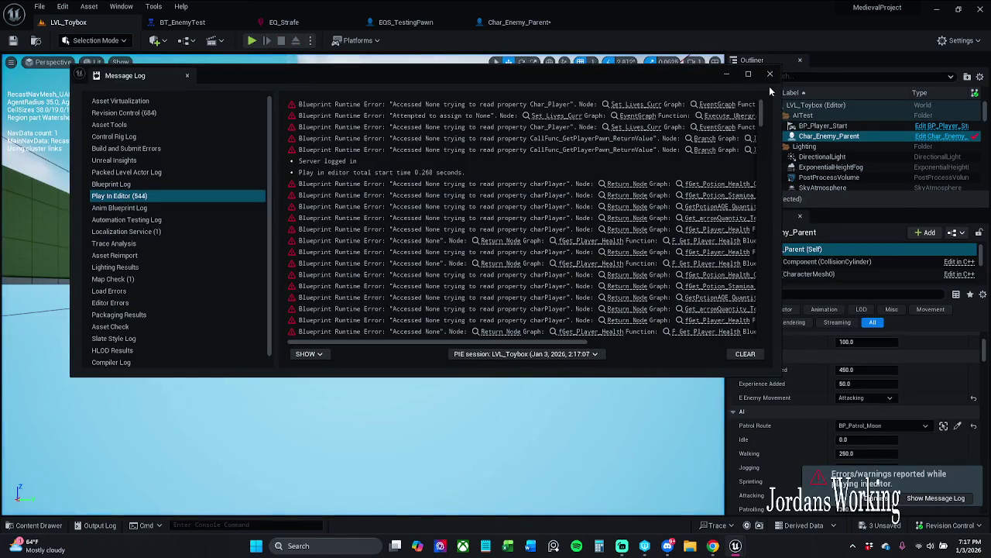
{"action": "left_click", "coordinate": [771, 72]}
{"action": "left_click", "coordinate": [252, 41]}
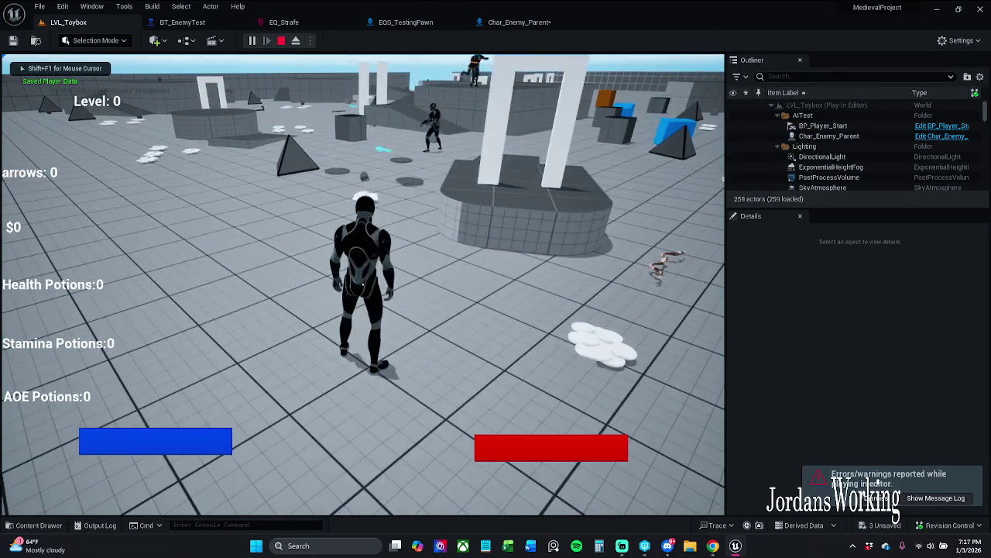
{"action": "key", "text": "Escape"}
{"action": "left_click", "coordinate": [526, 27]}
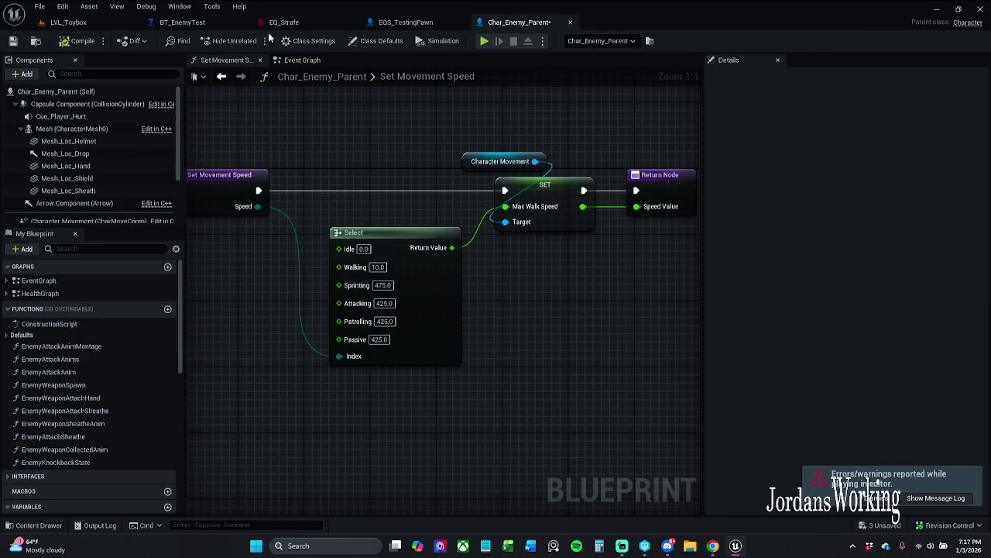
- Float BT_EnemyTest in its own enlarged window and zoom out its graph
{"action": "mouse_move", "coordinate": [172, 28]}
{"action": "left_mouse_down"}
{"action": "mouse_move", "coordinate": [461, 135]}
{"action": "mouse_move", "coordinate": [488, 154]}
{"action": "mouse_move", "coordinate": [503, 188]}
{"action": "mouse_move", "coordinate": [491, 53]}
{"action": "left_mouse_up"}
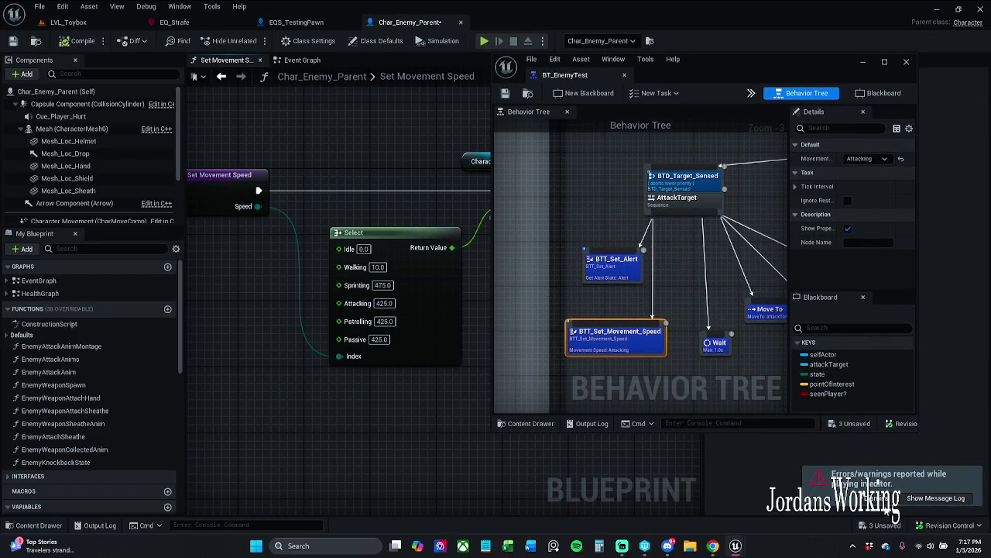
{"action": "mouse_move", "coordinate": [920, 432]}
{"action": "left_mouse_down"}
{"action": "mouse_move", "coordinate": [947, 487]}
{"action": "mouse_move", "coordinate": [987, 517]}
{"action": "left_mouse_up"}
{"action": "scroll", "coordinate": [659, 402], "scroll_direction": "down", "scroll_amount": 2}
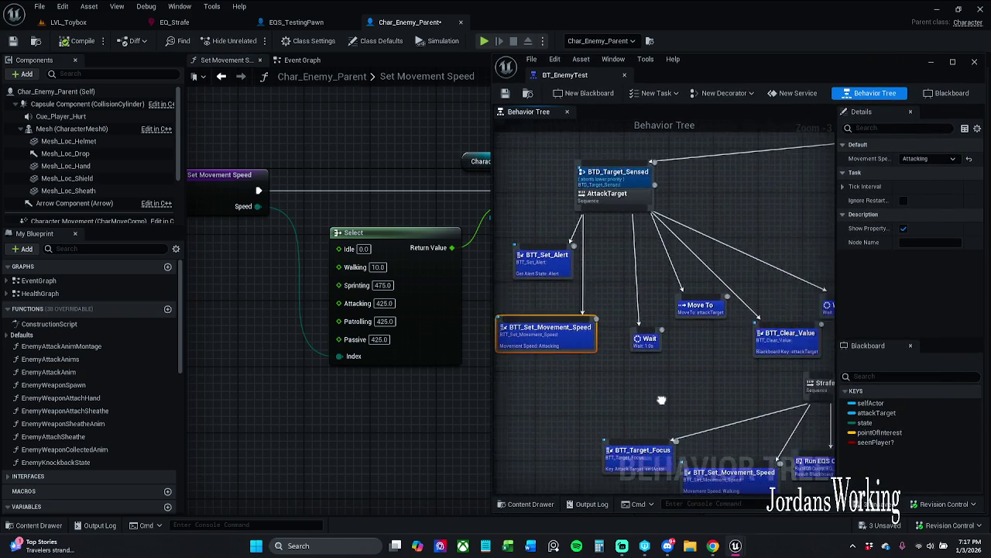
{"action": "left_click", "coordinate": [70, 22]}
- Play and pause the level to see the tree reach the Strafe sequence, then stop
{"action": "left_click", "coordinate": [253, 41]}
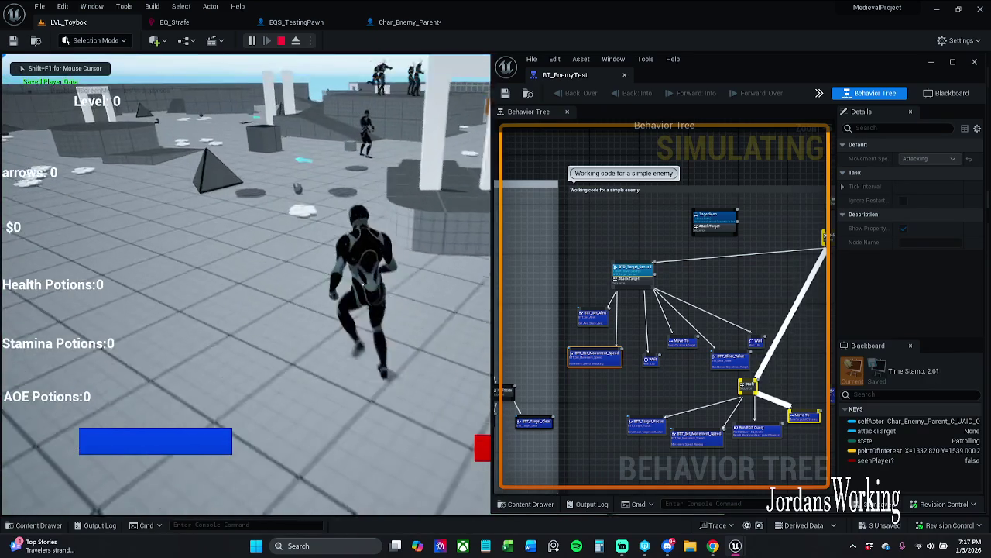
{"action": "key", "text": "p"}
{"action": "scroll", "coordinate": [777, 435], "scroll_direction": "up", "scroll_amount": 5}
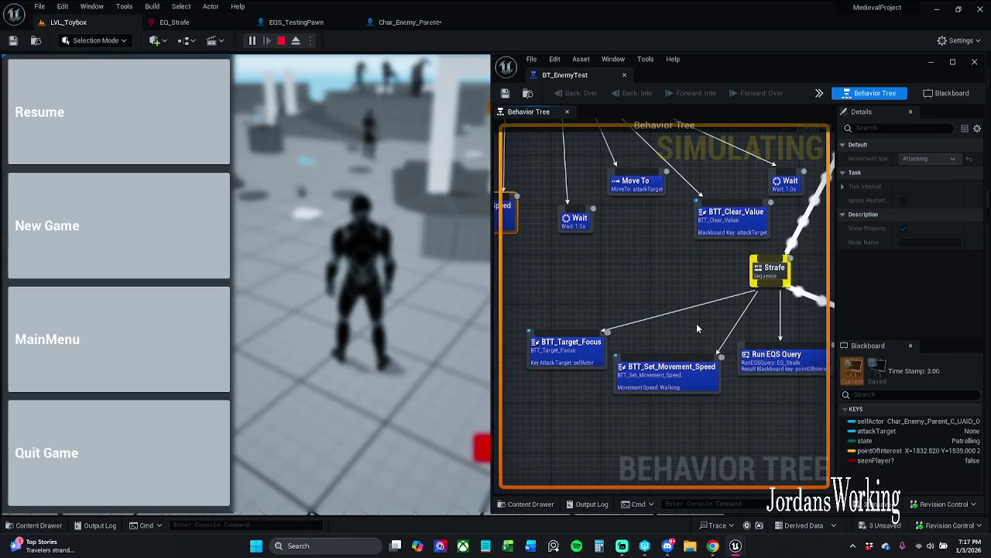
{"action": "mouse_move", "coordinate": [697, 323]}
{"action": "left_mouse_down"}
{"action": "mouse_move", "coordinate": [649, 332]}
{"action": "mouse_move", "coordinate": [717, 306]}
{"action": "left_mouse_up"}
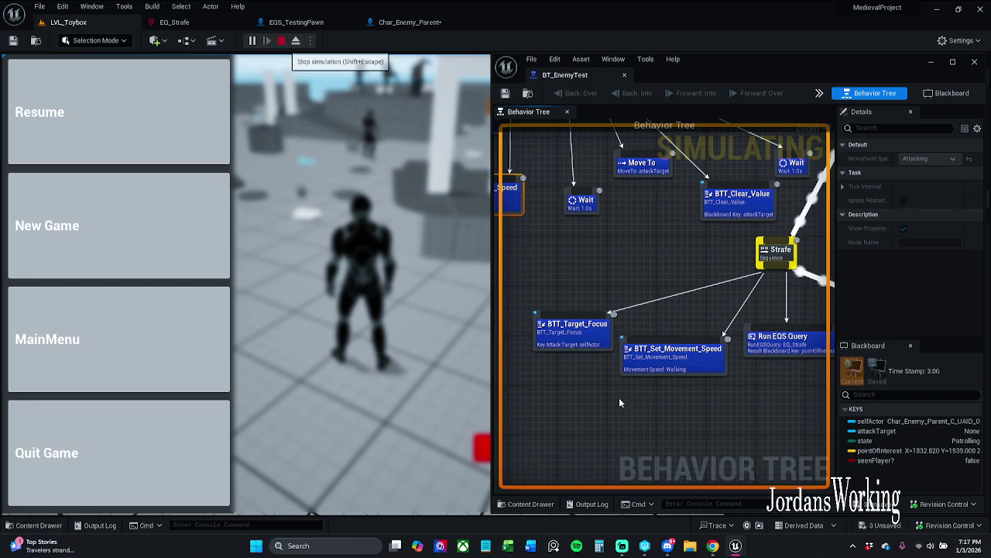
{"action": "left_click", "coordinate": [282, 40]}
- Set BTT_Target_Focus's Key Attack Target to attackTarget and save the behavior tree
{"action": "left_click", "coordinate": [593, 341]}
{"action": "left_click", "coordinate": [931, 201]}
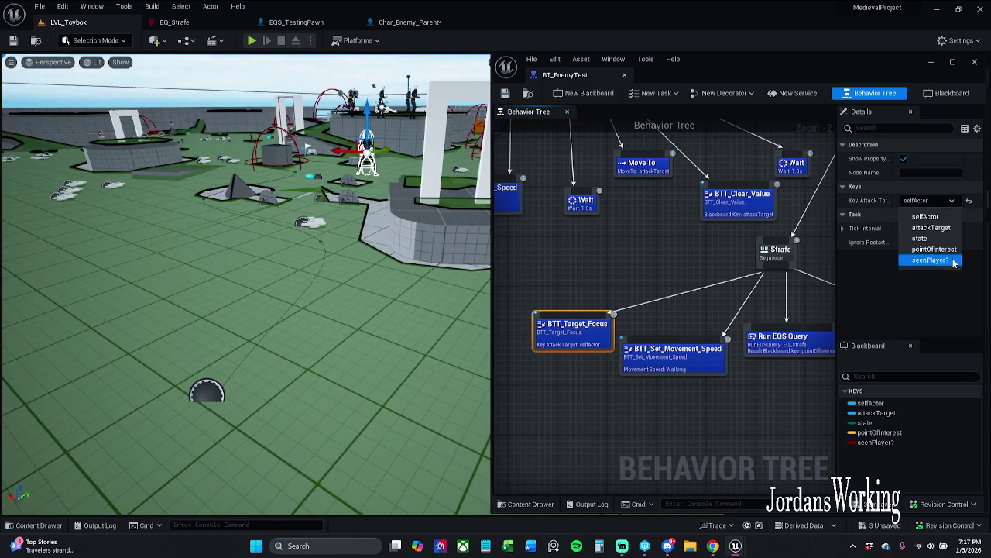
{"action": "left_click", "coordinate": [954, 233]}
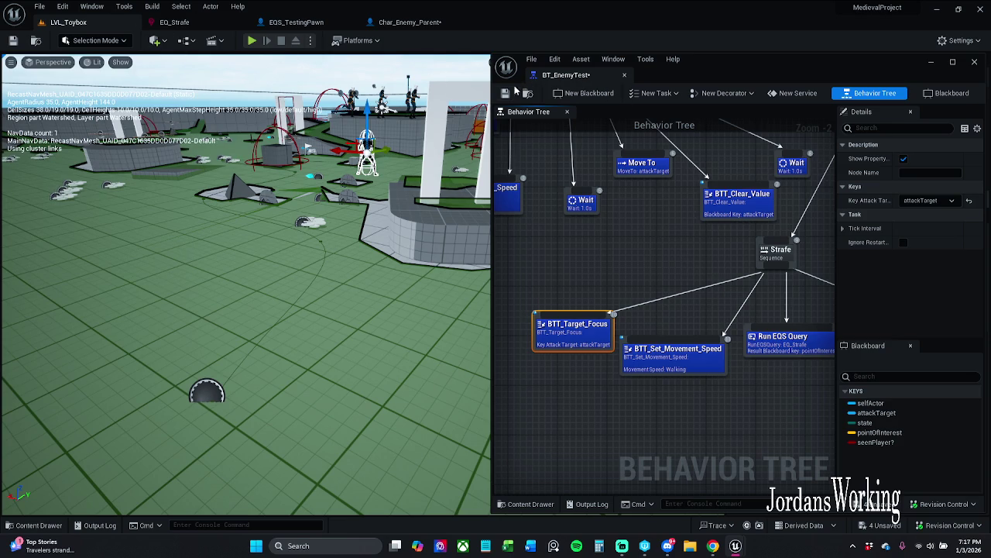
{"action": "left_click", "coordinate": [506, 92]}
- Run a play test, watching the Strafe's Move To node while moving the player, then stop
{"action": "left_click", "coordinate": [253, 41]}
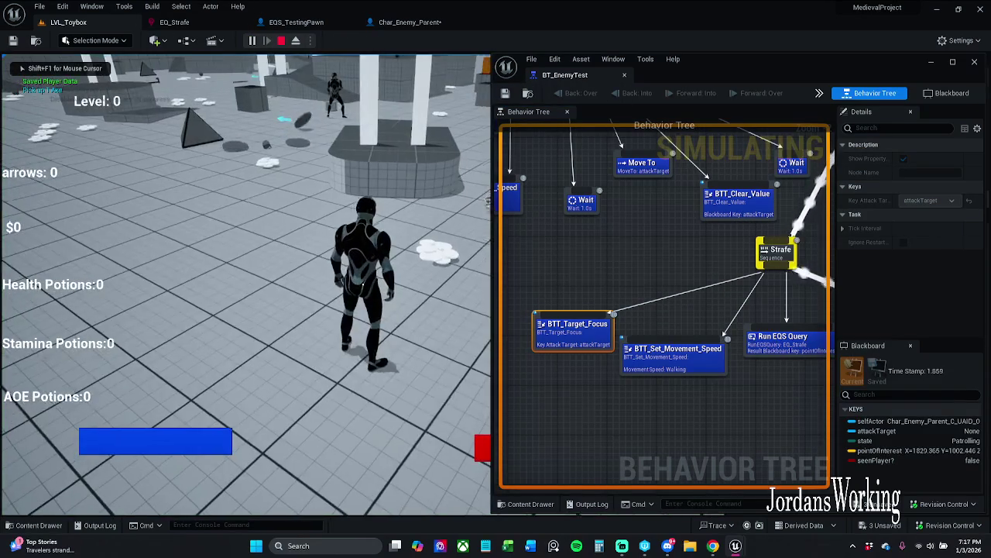
{"action": "key", "text": "Escape"}
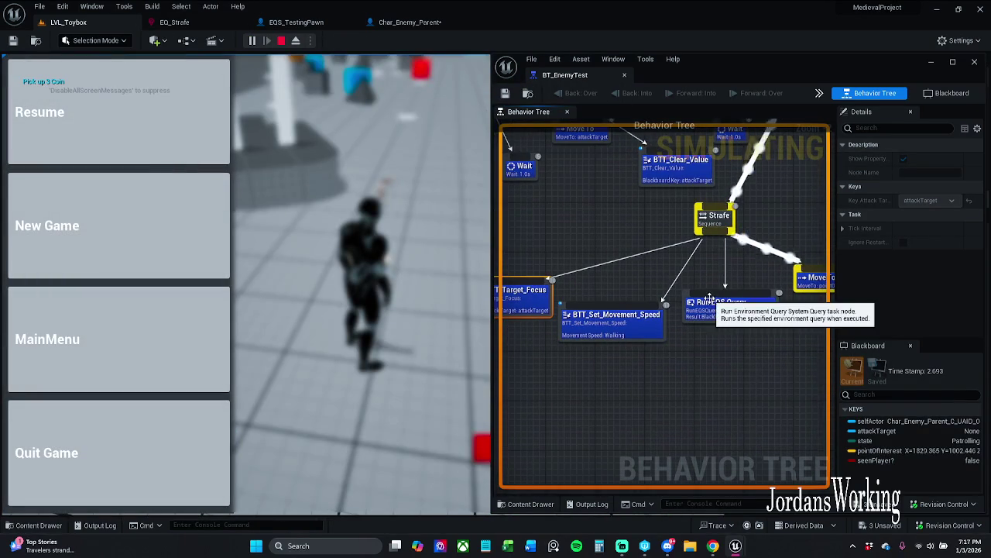
{"action": "mouse_move", "coordinate": [742, 330]}
{"action": "left_mouse_down"}
{"action": "mouse_move", "coordinate": [673, 333]}
{"action": "mouse_move", "coordinate": [772, 355]}
{"action": "left_mouse_up"}
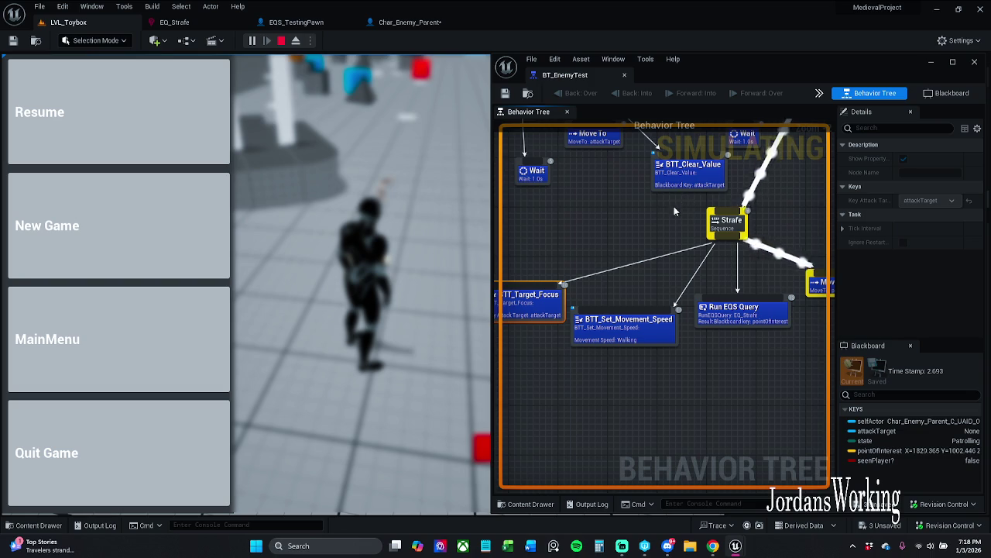
{"action": "left_click", "coordinate": [128, 132]}
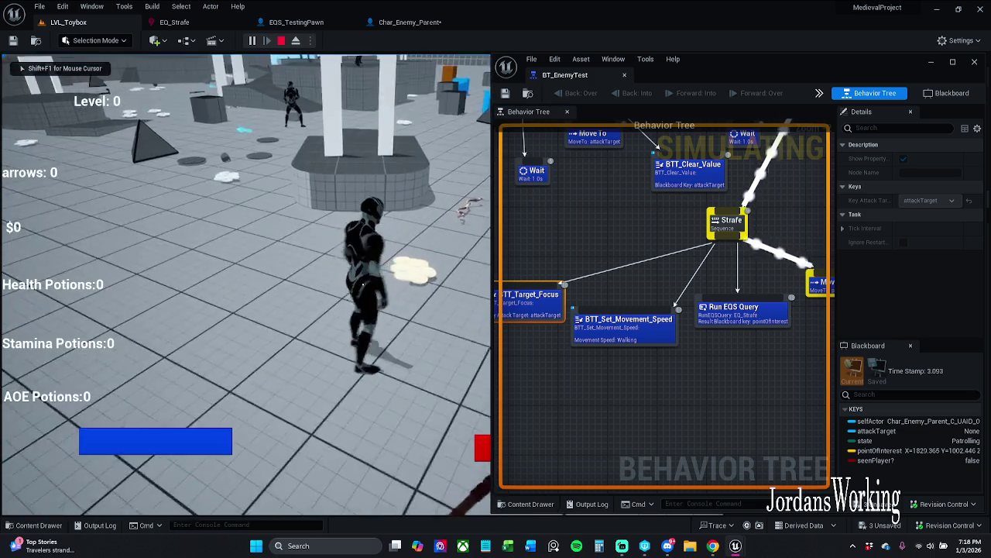
{"action": "key", "text": "s"}
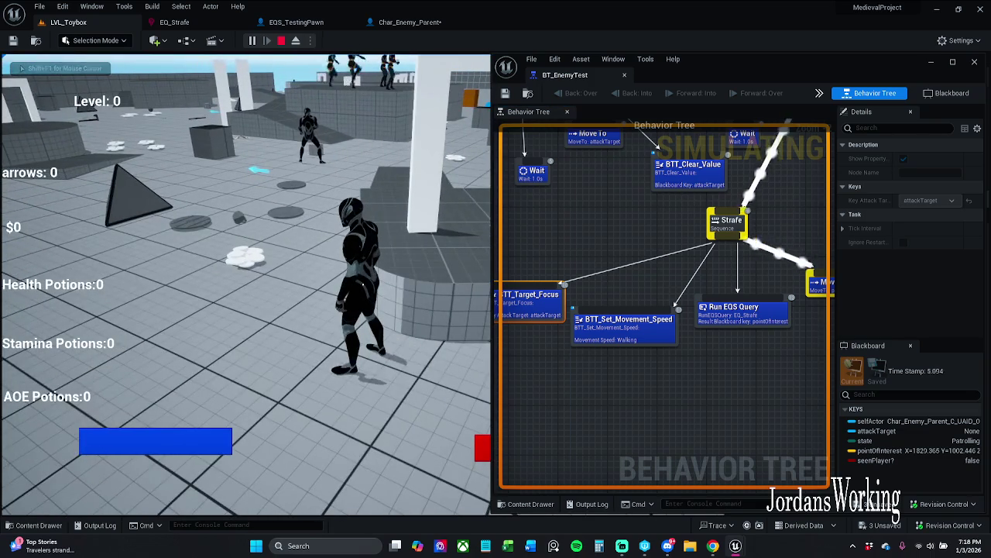
{"action": "key", "text": "Escape"}
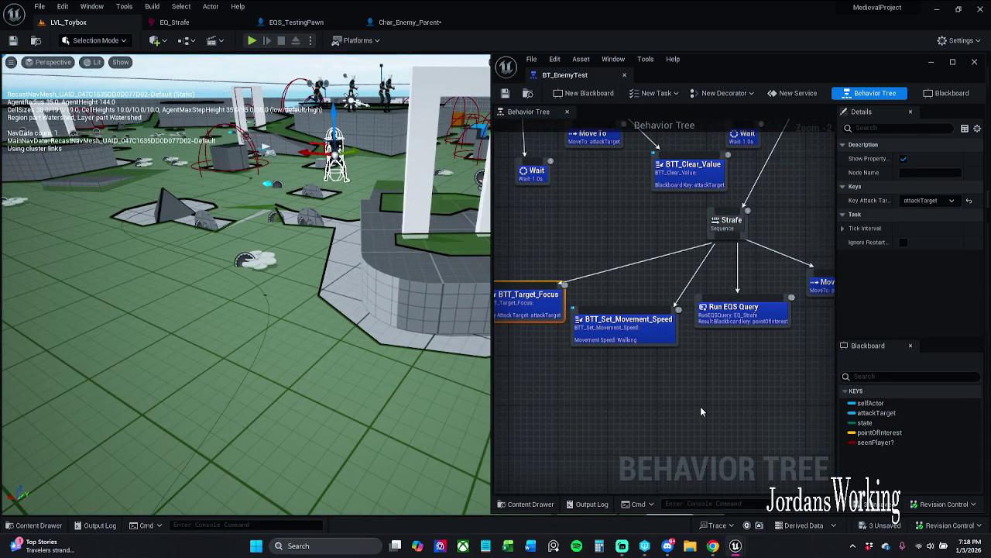
- Box-select the Strafe branch and shift it slightly lower and to the left
{"action": "left_click", "coordinate": [929, 204]}
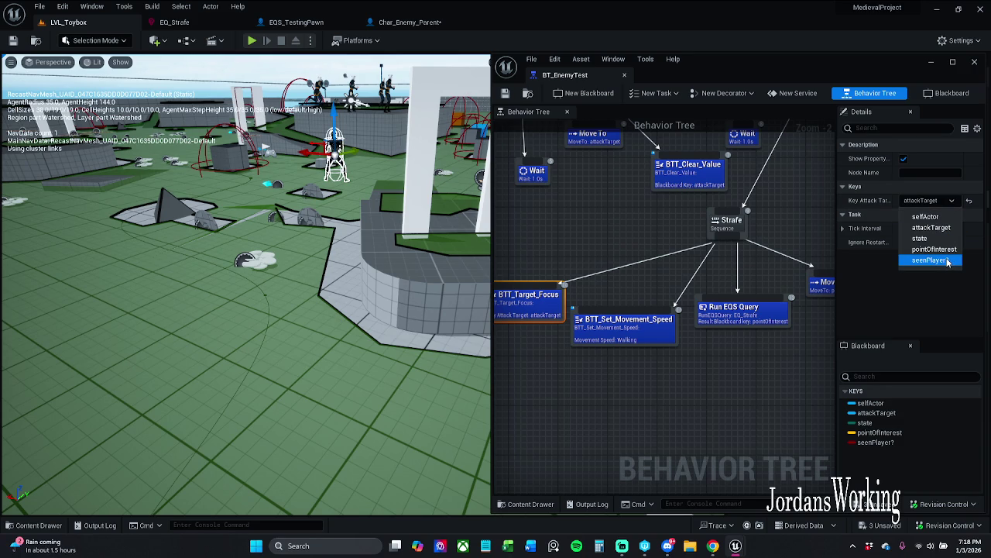
{"action": "left_click", "coordinate": [795, 432]}
{"action": "scroll", "coordinate": [644, 374], "scroll_direction": "down", "scroll_amount": 2}
{"action": "mouse_move", "coordinate": [511, 368]}
{"action": "left_mouse_down"}
{"action": "mouse_move", "coordinate": [668, 305]}
{"action": "mouse_move", "coordinate": [730, 243]}
{"action": "left_mouse_up"}
{"action": "left_click_drag", "start_coordinate": [674, 275], "coordinate": [662, 316]}
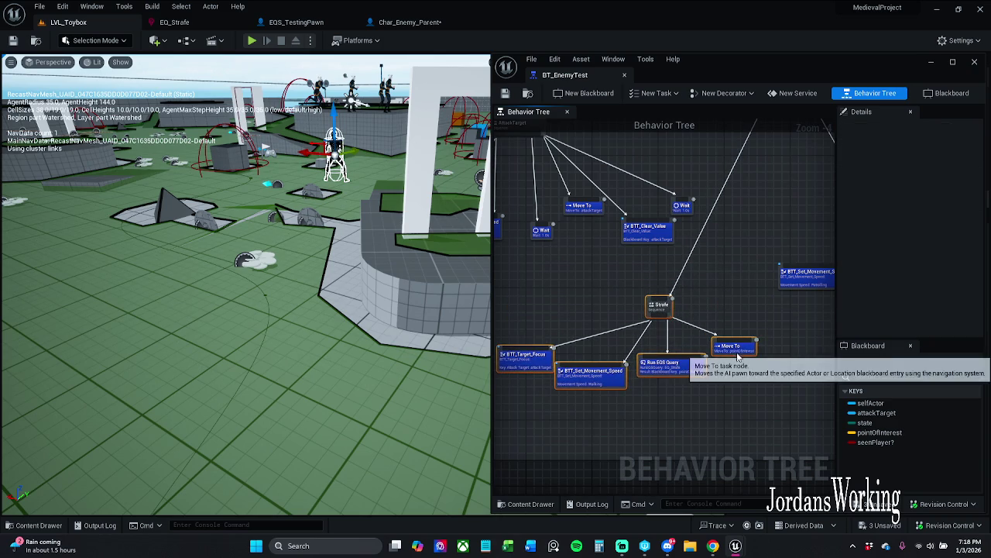
- Attach a BTD_Target_Sensed decorator to the Strafe sequence
{"action": "right_click", "coordinate": [659, 304]}
{"action": "mouse_move", "coordinate": [734, 448]}
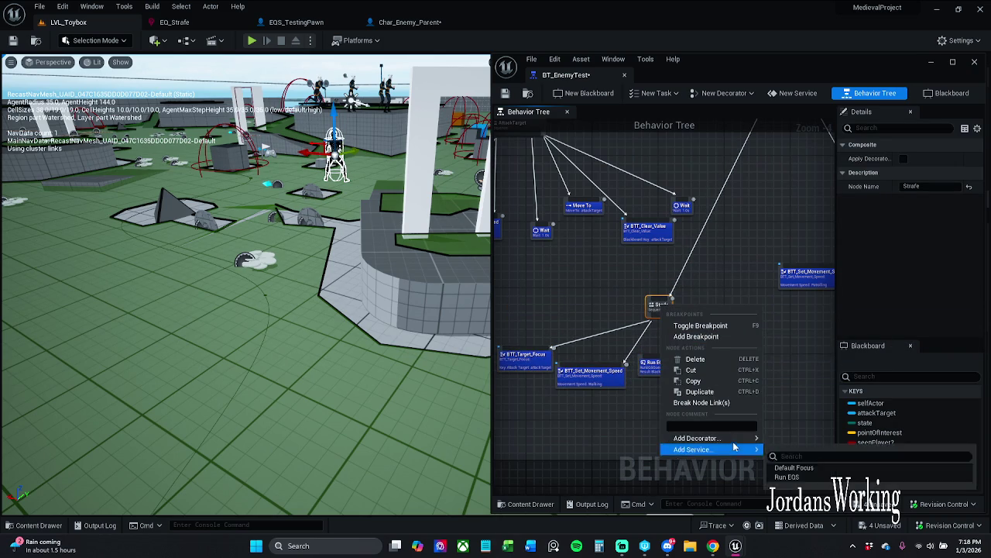
{"action": "mouse_move", "coordinate": [701, 438]}
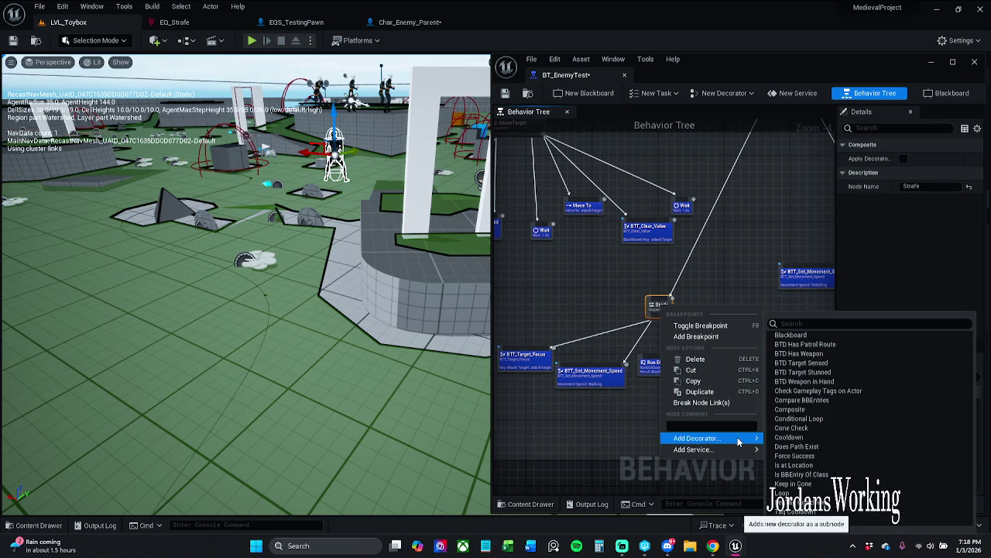
{"action": "left_click", "coordinate": [829, 367]}
{"action": "left_click", "coordinate": [772, 331]}
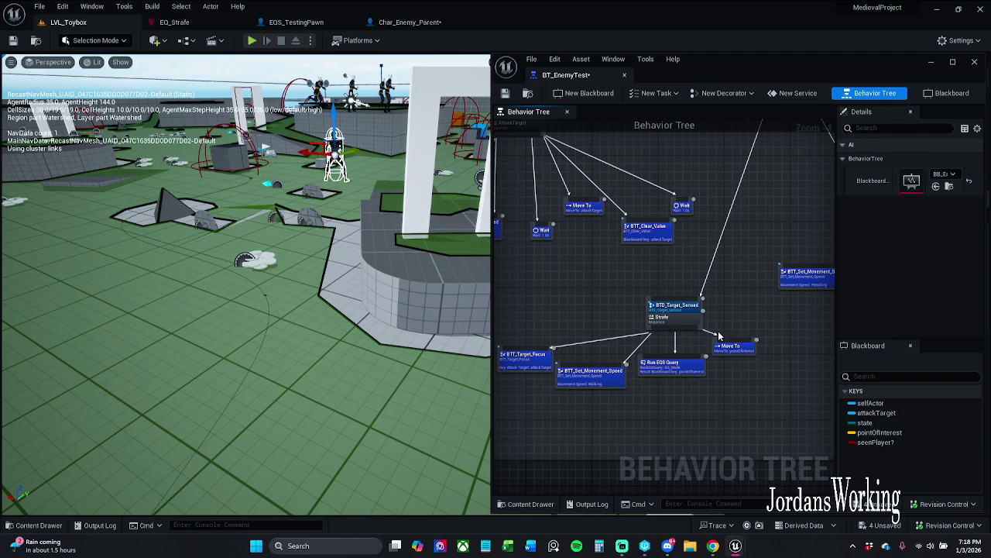
- Save the tree, then add a new Sequence node under ROOT
{"action": "left_click", "coordinate": [505, 93]}
{"action": "scroll", "coordinate": [703, 181], "scroll_direction": "down", "scroll_amount": 1}
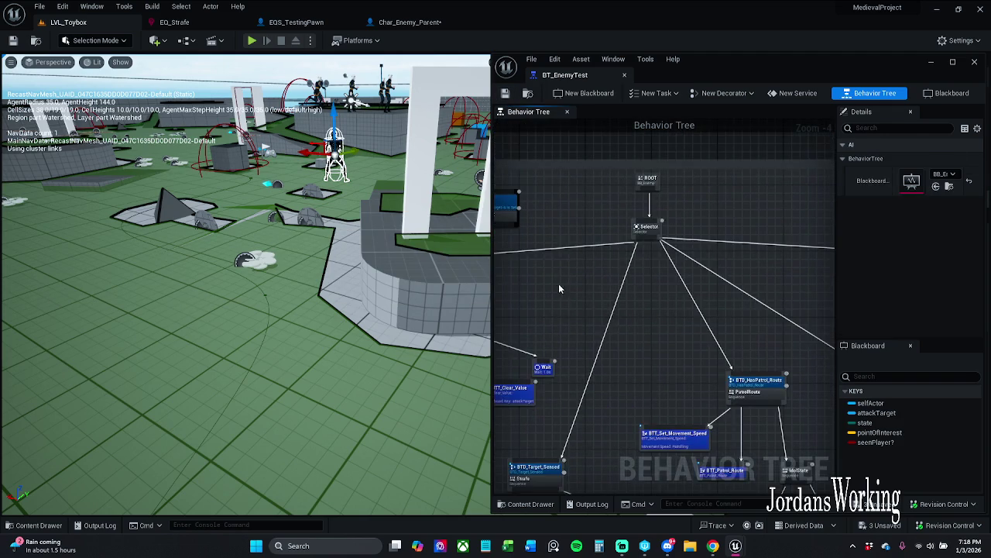
{"action": "scroll", "coordinate": [662, 238], "scroll_direction": "up", "scroll_amount": 2}
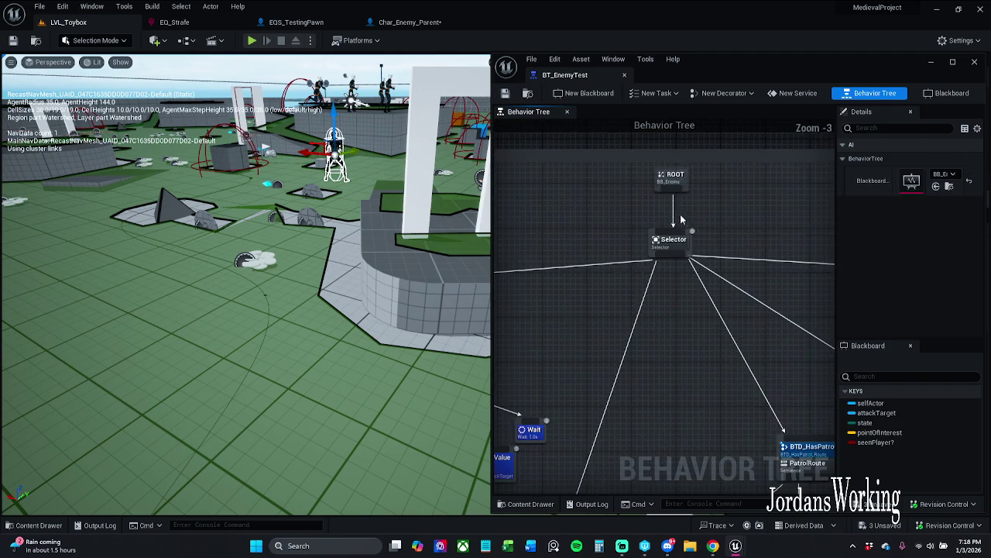
{"action": "mouse_move", "coordinate": [681, 224]}
{"action": "left_mouse_down"}
{"action": "mouse_move", "coordinate": [666, 303]}
{"action": "mouse_move", "coordinate": [704, 278]}
{"action": "mouse_move", "coordinate": [703, 178]}
{"action": "mouse_move", "coordinate": [694, 200]}
{"action": "left_mouse_up"}
{"action": "scroll", "coordinate": [709, 247], "scroll_direction": "down", "scroll_amount": 1}
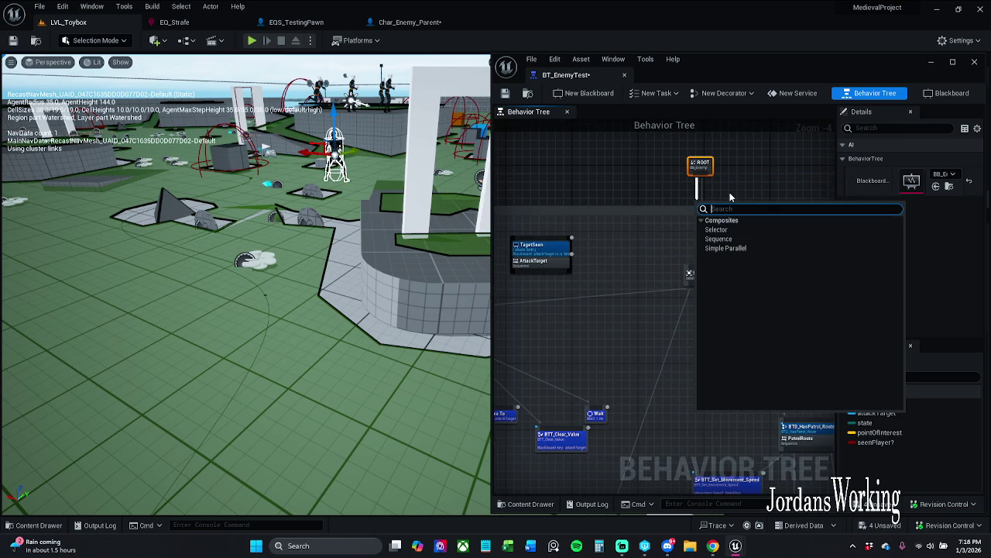
{"action": "type", "text": "seq"}
{"action": "key", "text": "Return"}
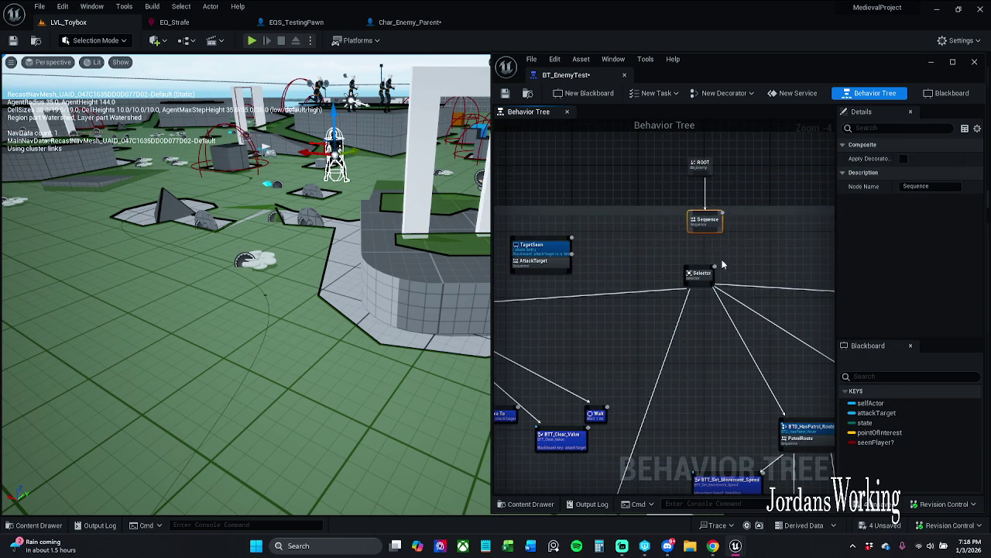
- Move a BTT_Set_Movement_Speed task beside the new Sequence and set its speed to Patrolling
{"action": "mouse_move", "coordinate": [736, 208]}
{"action": "left_mouse_down"}
{"action": "mouse_move", "coordinate": [821, 155]}
{"action": "mouse_move", "coordinate": [842, 128]}
{"action": "left_mouse_up"}
{"action": "left_click", "coordinate": [582, 329]}
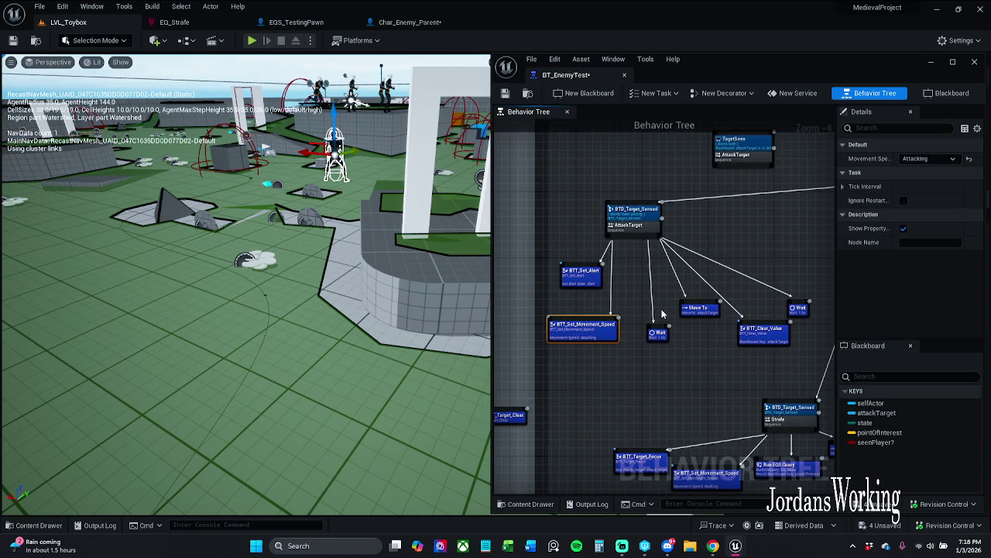
{"action": "left_click_drag", "start_coordinate": [792, 224], "coordinate": [596, 274]}
{"action": "left_click", "coordinate": [654, 258]}
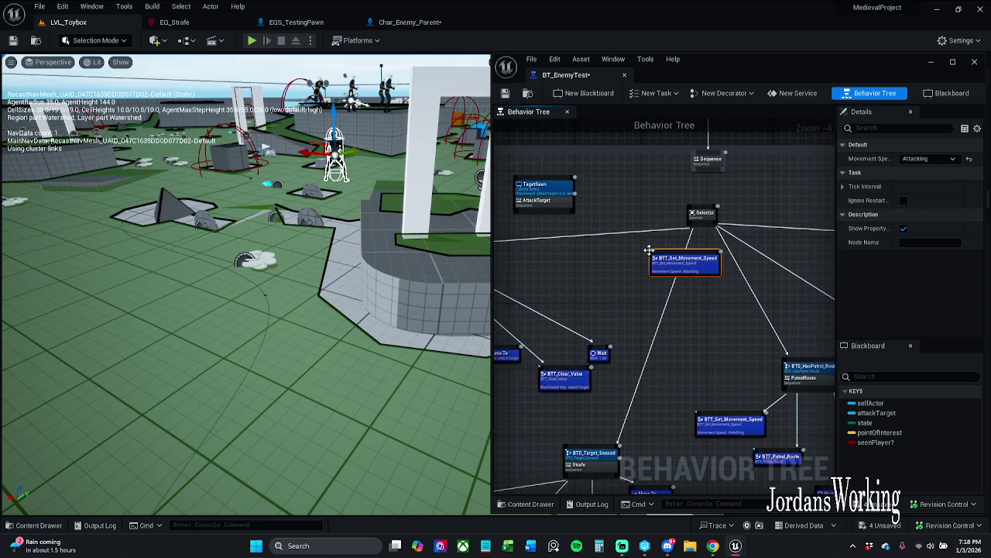
{"action": "mouse_move", "coordinate": [692, 263]}
{"action": "left_mouse_down"}
{"action": "mouse_move", "coordinate": [653, 180]}
{"action": "mouse_move", "coordinate": [706, 171]}
{"action": "left_mouse_up"}
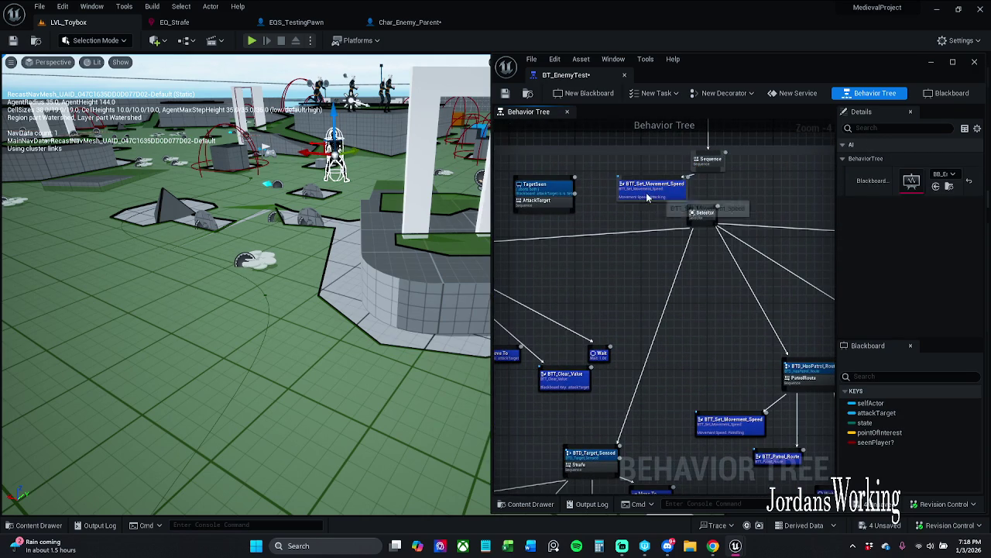
{"action": "left_click", "coordinate": [934, 160]}
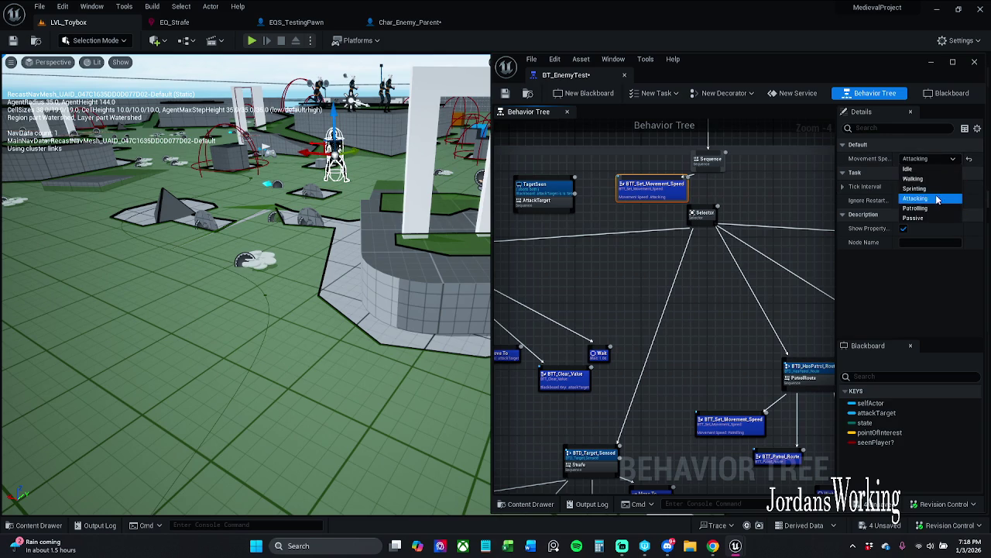
{"action": "left_click", "coordinate": [931, 208]}
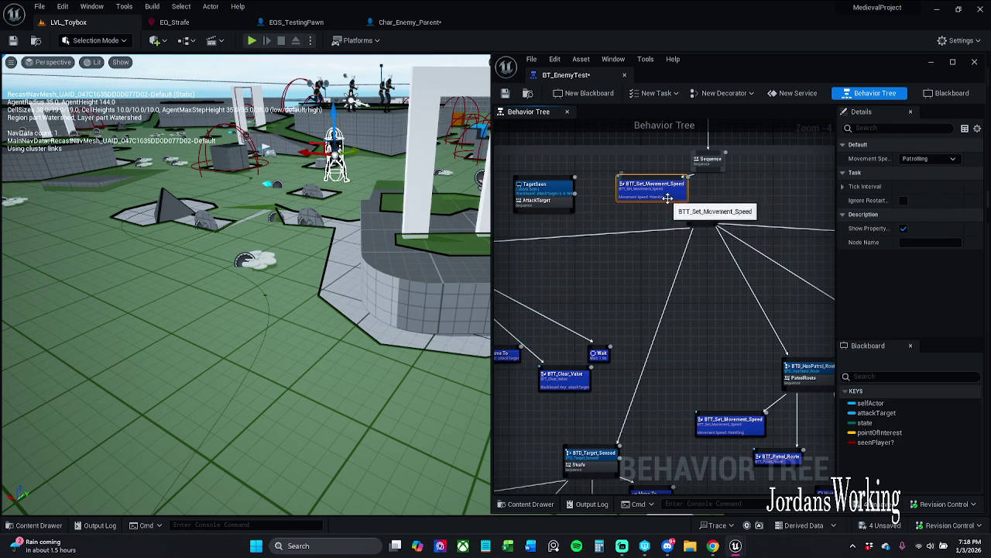
- Tidy the movement-speed task and AttackTarget node positions, then save BT_EnemyTest
{"action": "mouse_move", "coordinate": [632, 201]}
{"action": "left_mouse_down"}
{"action": "mouse_move", "coordinate": [601, 214]}
{"action": "mouse_move", "coordinate": [677, 210]}
{"action": "left_mouse_up"}
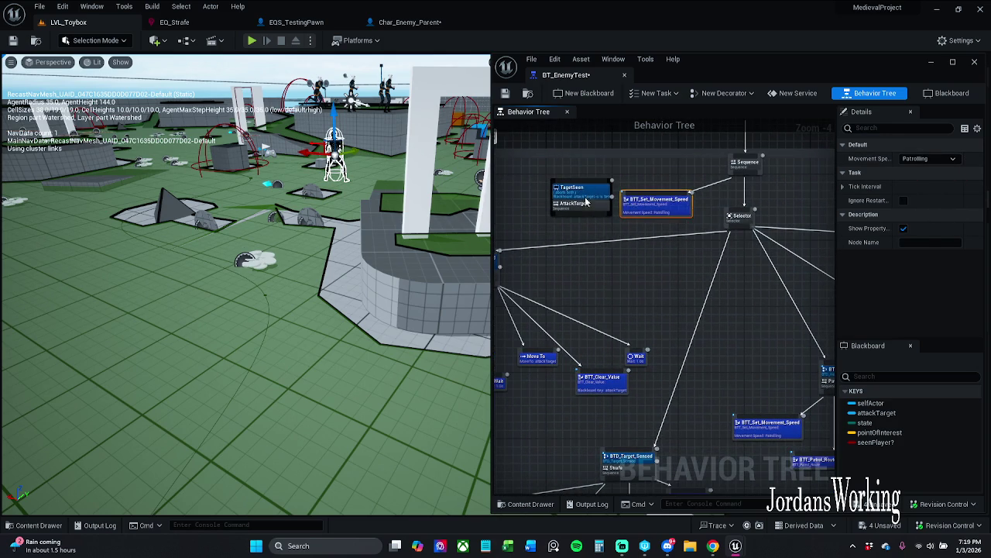
{"action": "left_click_drag", "start_coordinate": [587, 201], "coordinate": [536, 207]}
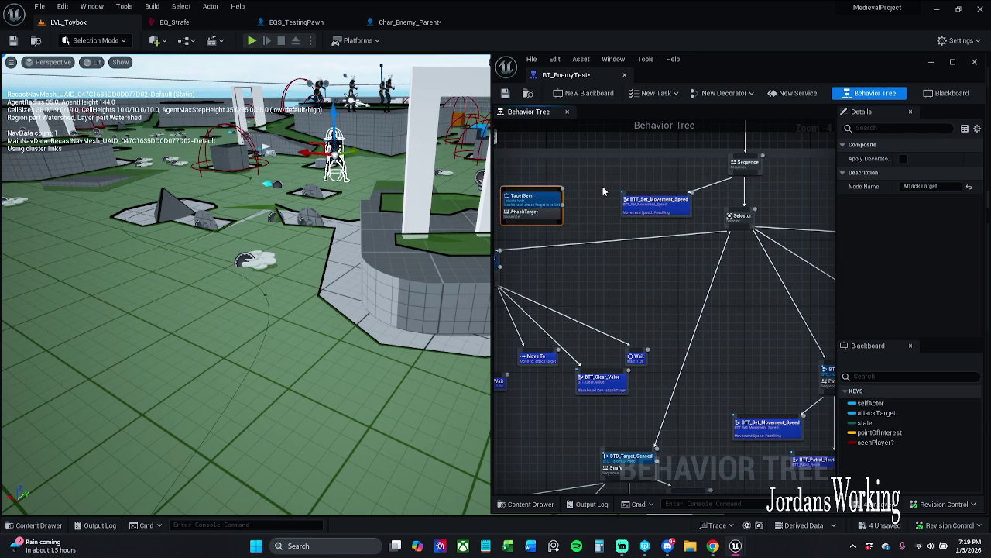
{"action": "key", "text": "ctrl+z"}
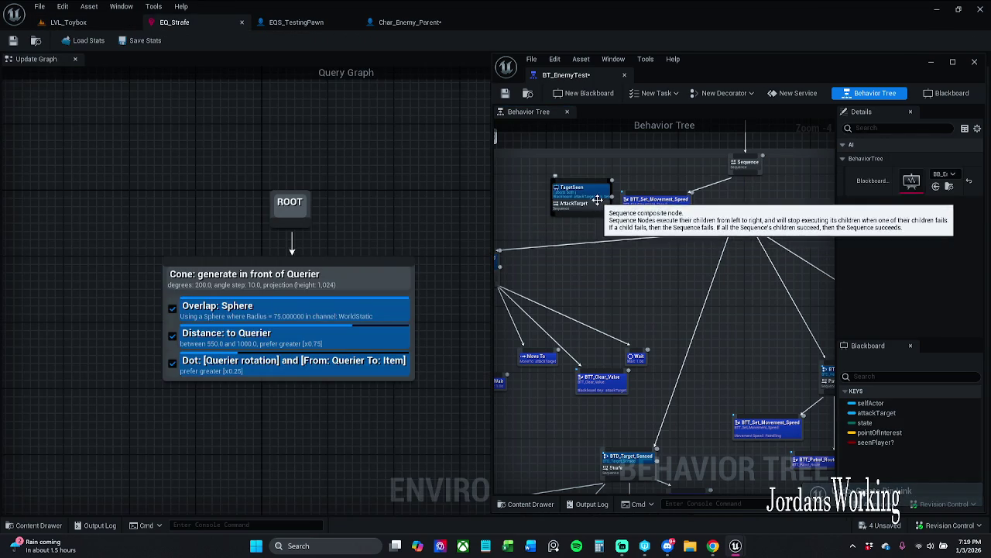
{"action": "mouse_move", "coordinate": [592, 214]}
{"action": "left_mouse_down"}
{"action": "mouse_move", "coordinate": [549, 171]}
{"action": "mouse_move", "coordinate": [540, 177]}
{"action": "left_mouse_up"}
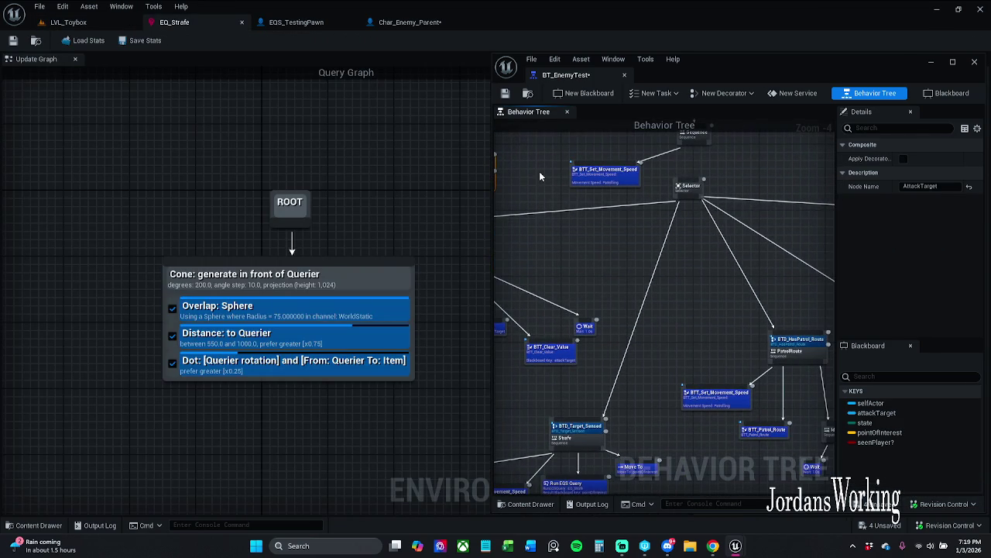
{"action": "left_click", "coordinate": [505, 93]}
- Switch the main editor back to LVL_Toybox and start, then cancel, a quick play run
{"action": "left_click", "coordinate": [116, 24]}
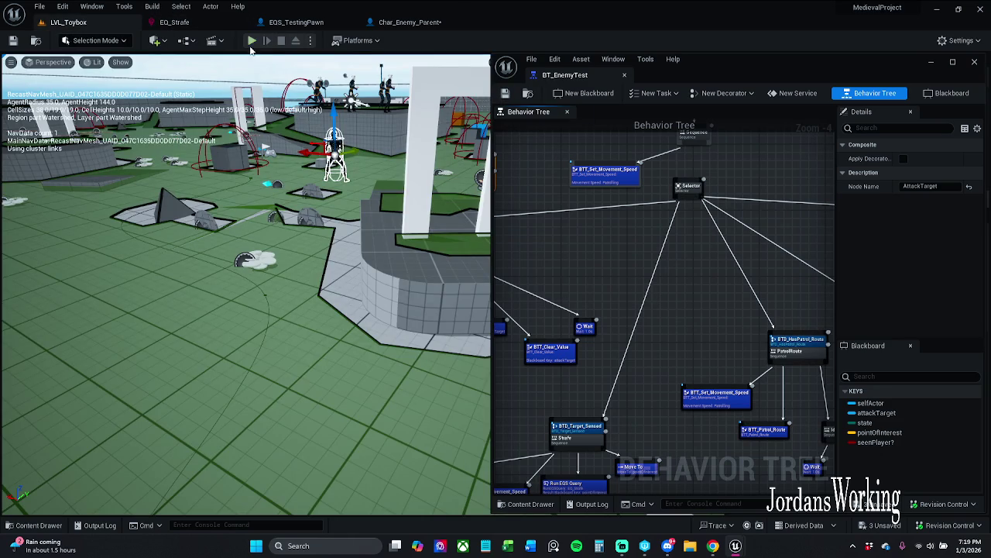
{"action": "left_click", "coordinate": [251, 41]}
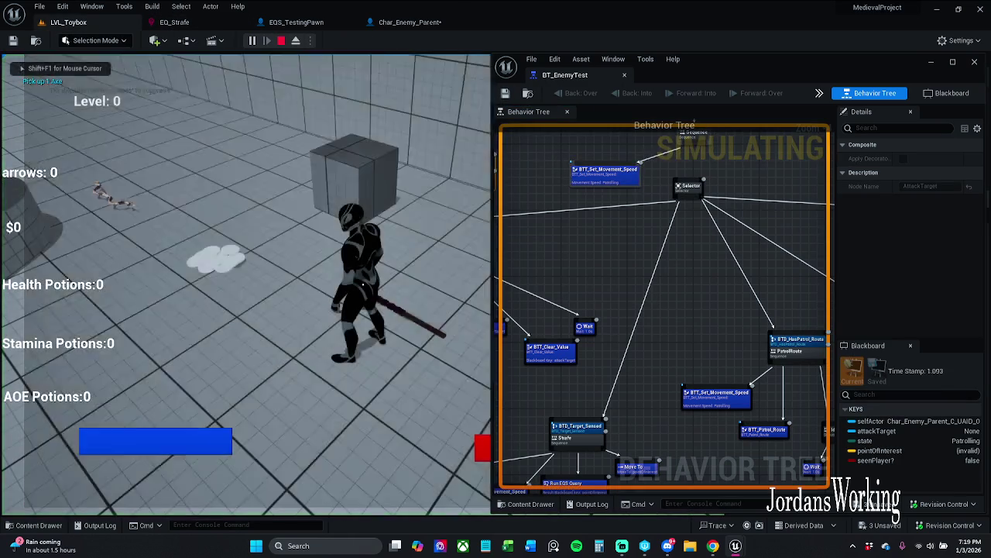
{"action": "key", "text": "Escape"}
{"action": "left_click_drag", "start_coordinate": [688, 150], "coordinate": [689, 182]}
- Start a new play session and run the player over to grab the bow and coins
{"action": "left_click", "coordinate": [251, 40]}
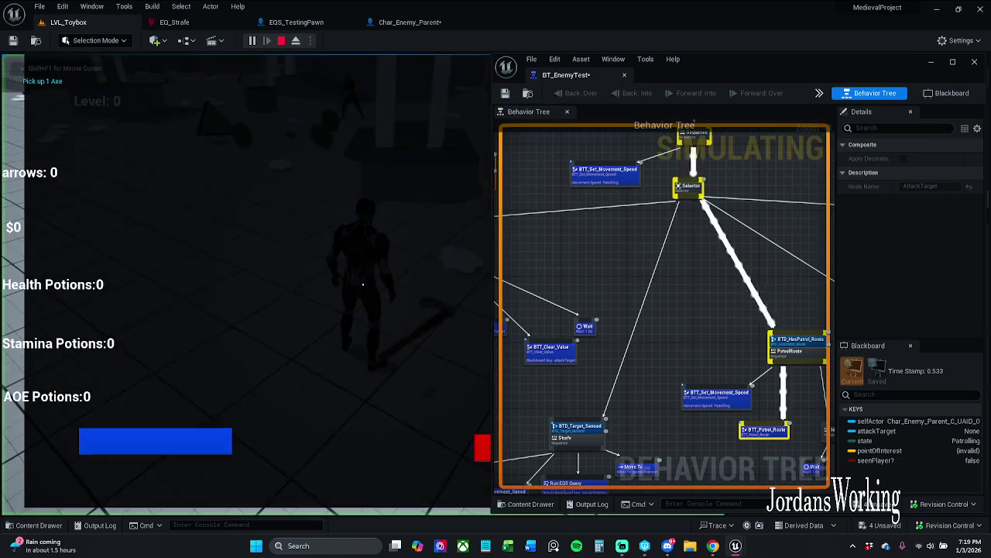
{"action": "key", "text": "w"}
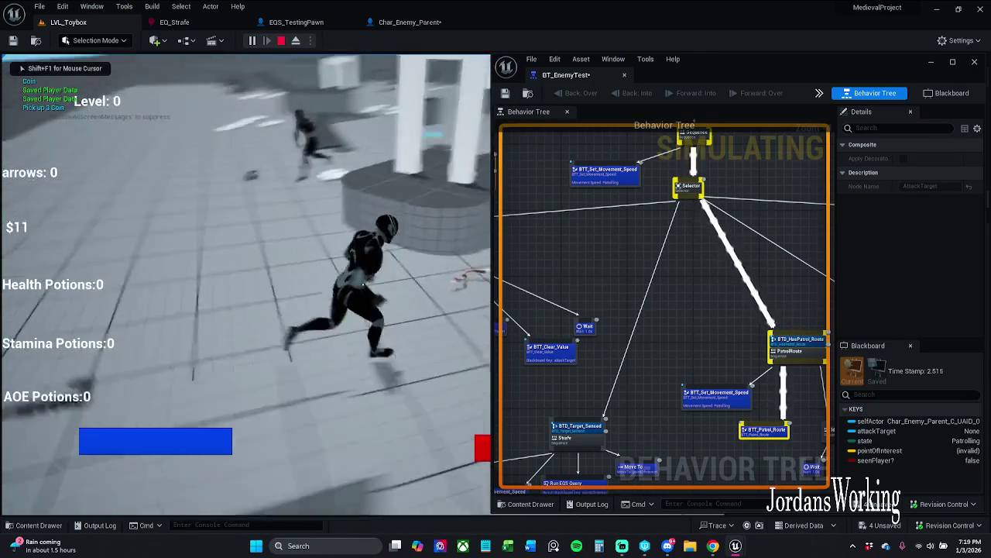
{"action": "key", "text": "w"}
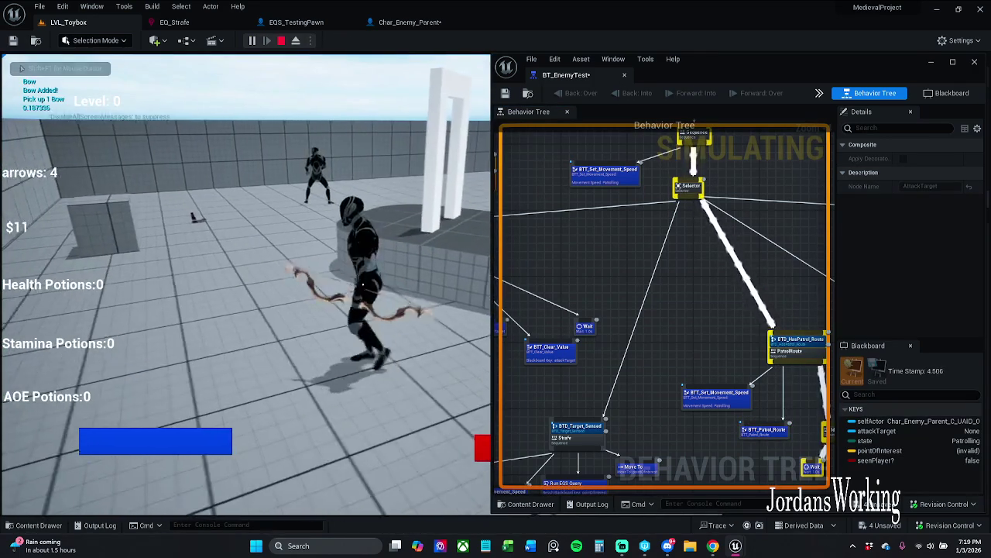
- Run the player across the level past the enemy, then end the play session
{"action": "key", "text": "w"}
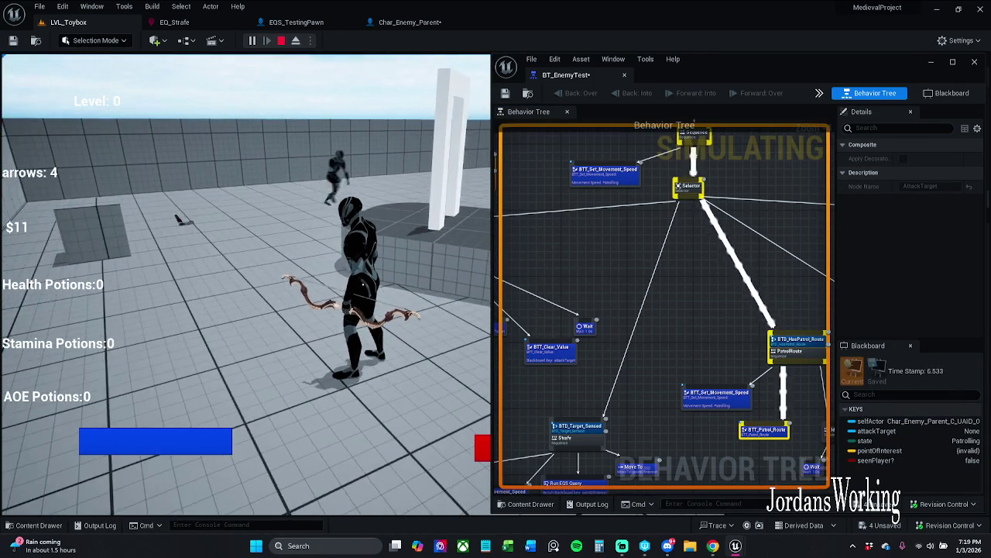
{"action": "key", "text": "w"}
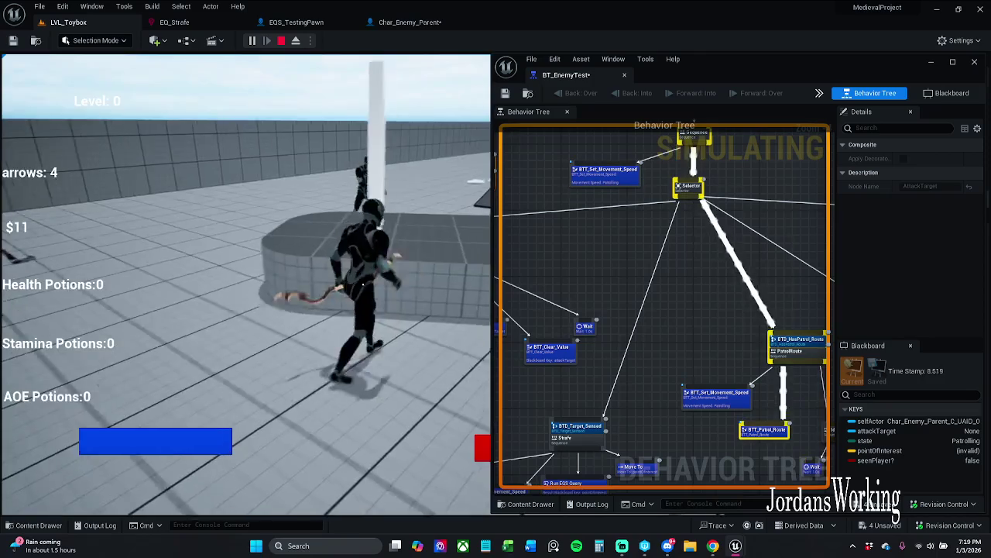
{"action": "key", "text": "w"}
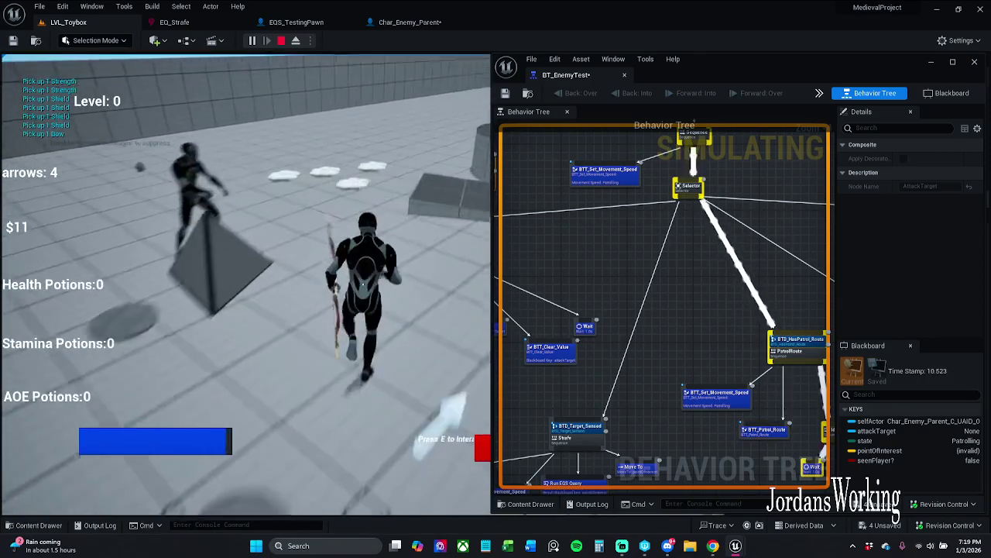
{"action": "key", "text": "w"}
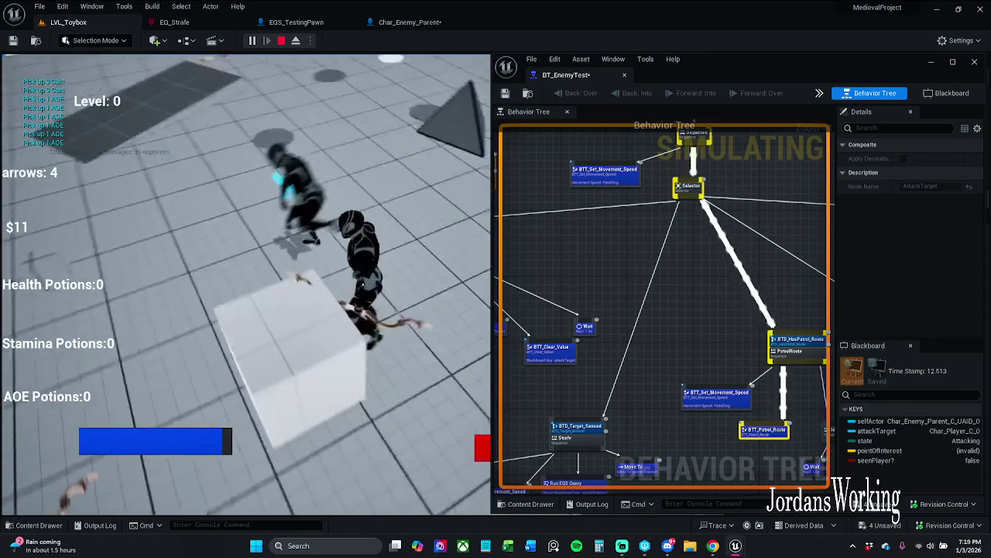
{"action": "key", "text": "w"}
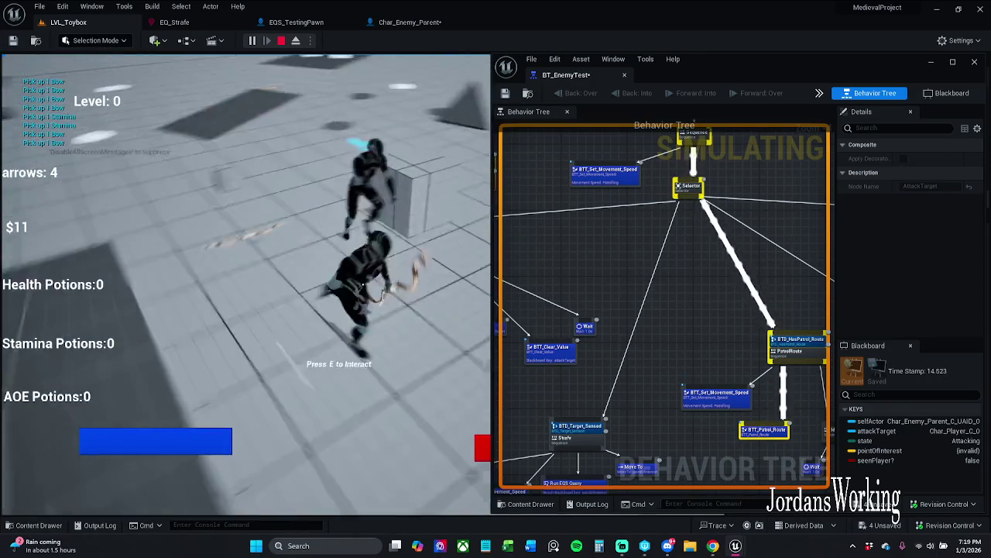
{"action": "key", "text": "Escape"}
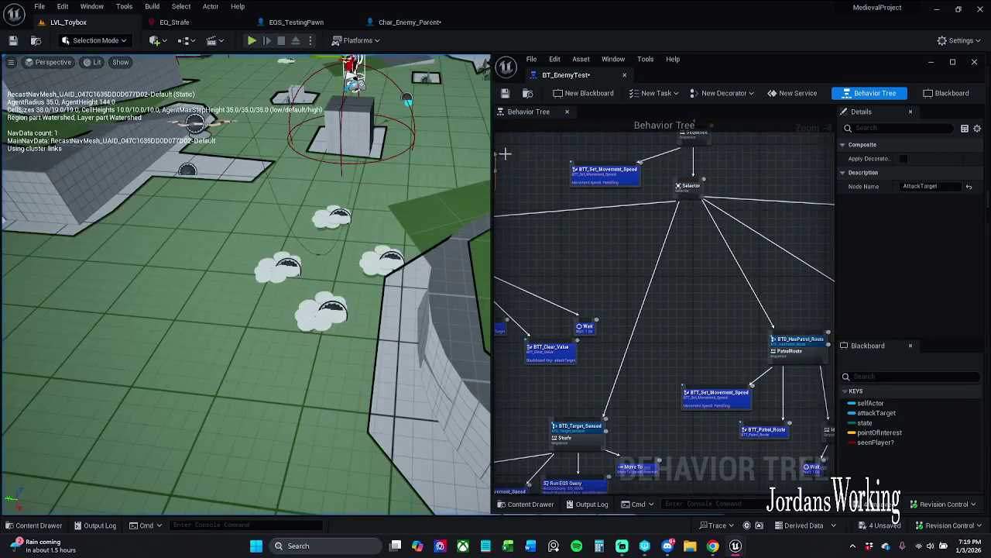
- In the maximized Behavior Tree editor, tick Inverse Condition on Strafe's Target Sensed decorator
{"action": "scroll", "coordinate": [638, 244], "scroll_direction": "down", "scroll_amount": 1}
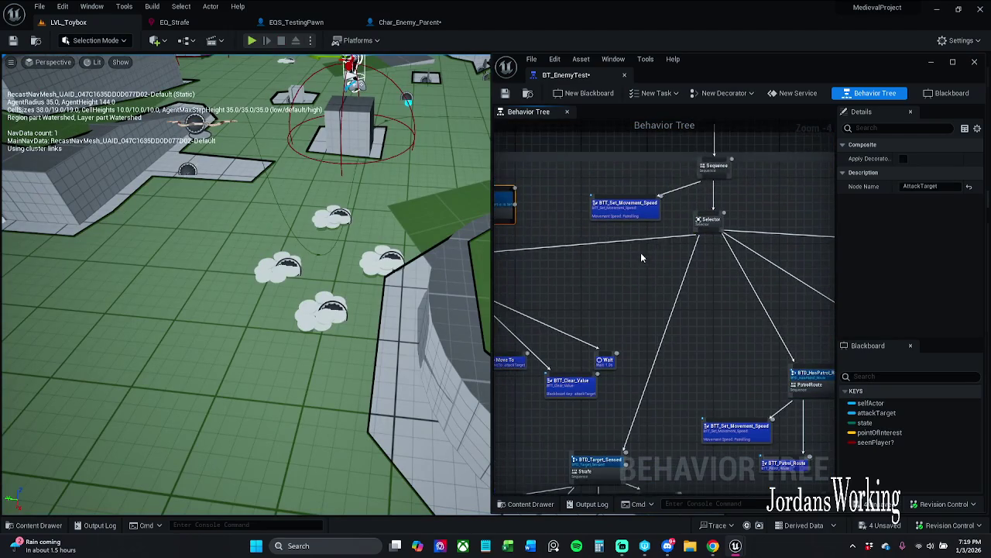
{"action": "left_click", "coordinate": [954, 62]}
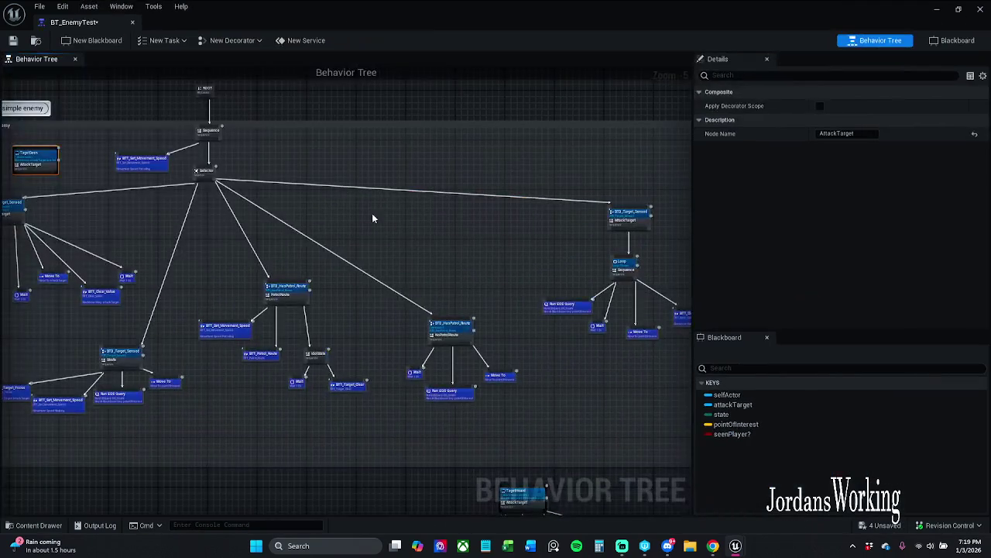
{"action": "scroll", "coordinate": [271, 223], "scroll_direction": "down", "scroll_amount": 1}
{"action": "scroll", "coordinate": [310, 194], "scroll_direction": "up", "scroll_amount": 3}
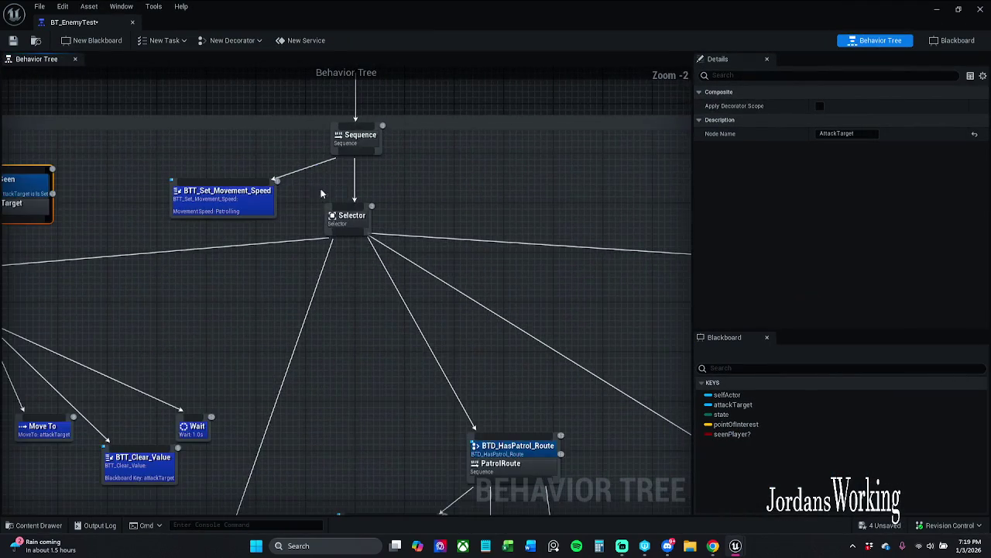
{"action": "left_click", "coordinate": [447, 117]}
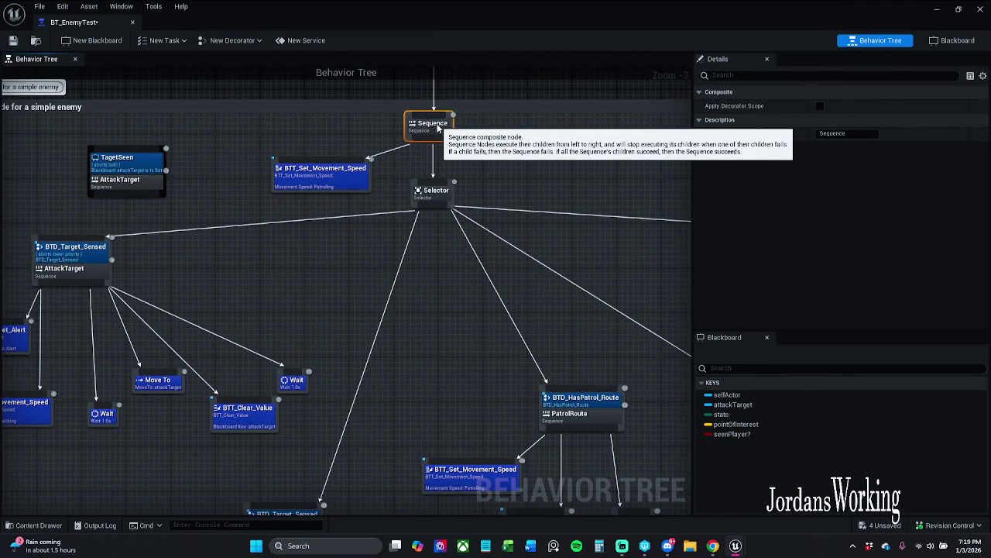
{"action": "mouse_move", "coordinate": [562, 406]}
{"action": "left_mouse_down"}
{"action": "mouse_move", "coordinate": [546, 390]}
{"action": "mouse_move", "coordinate": [547, 272]}
{"action": "left_mouse_up"}
{"action": "left_click", "coordinate": [546, 273]}
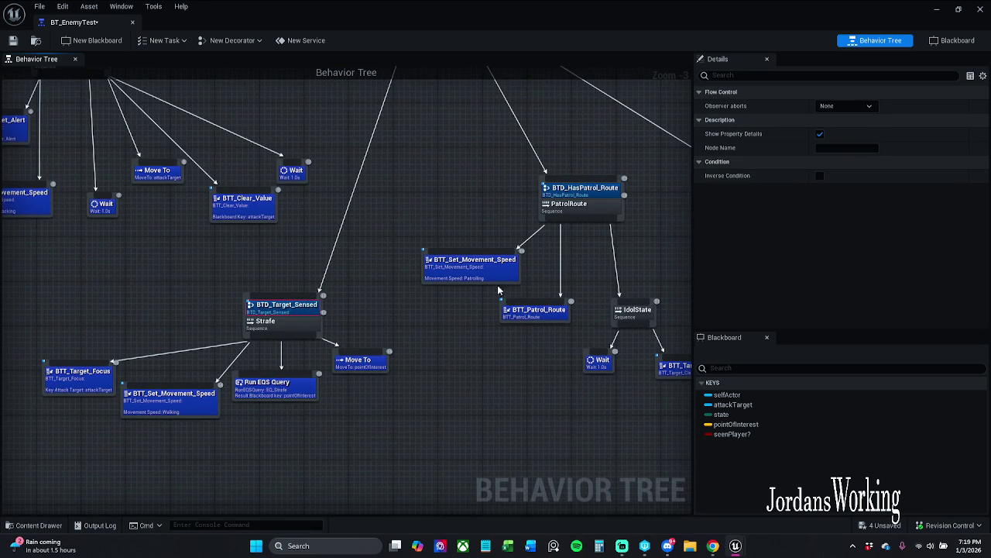
{"action": "left_click", "coordinate": [820, 176]}
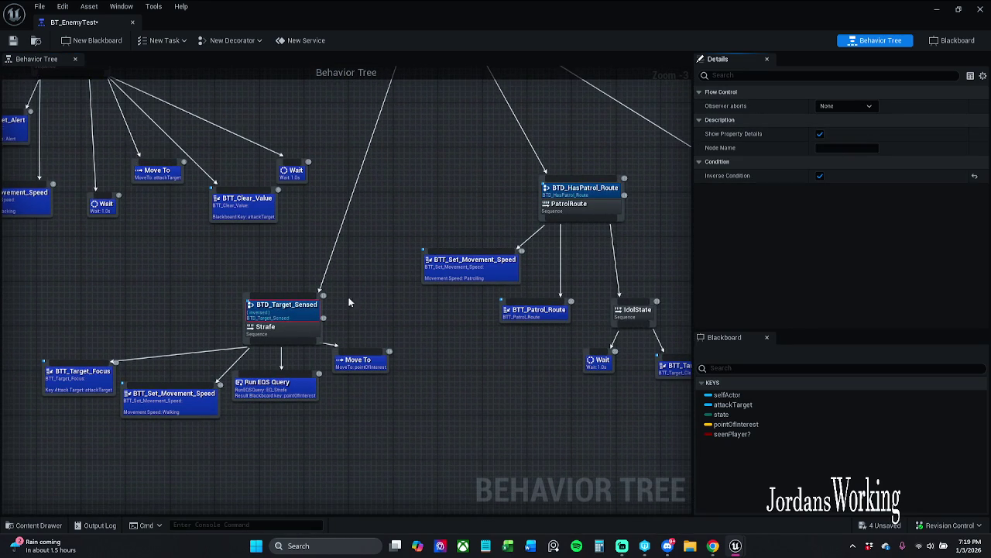
- Check the Move To task settings, then save BT_EnemyTest with Ctrl+S
{"action": "left_click", "coordinate": [383, 369]}
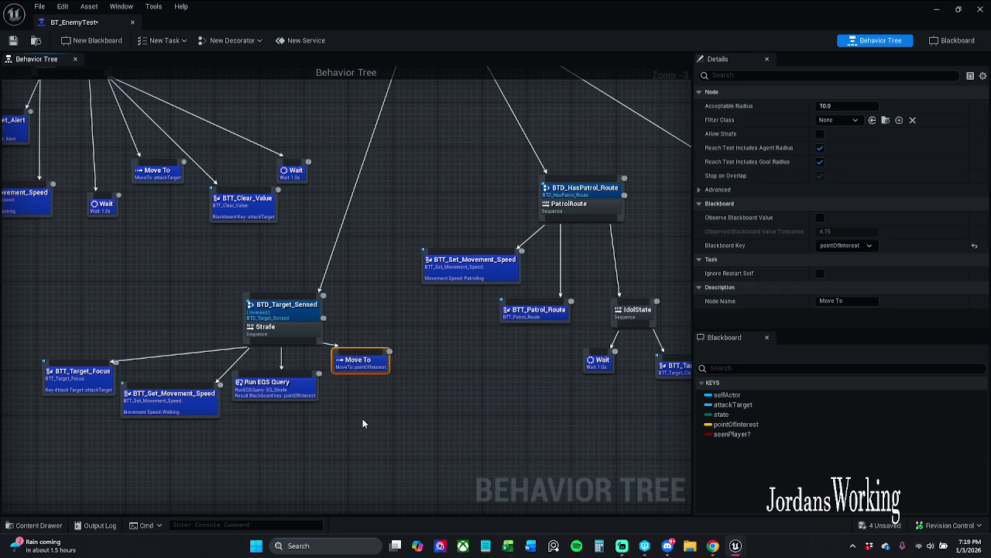
{"action": "left_click_drag", "start_coordinate": [360, 415], "coordinate": [474, 460]}
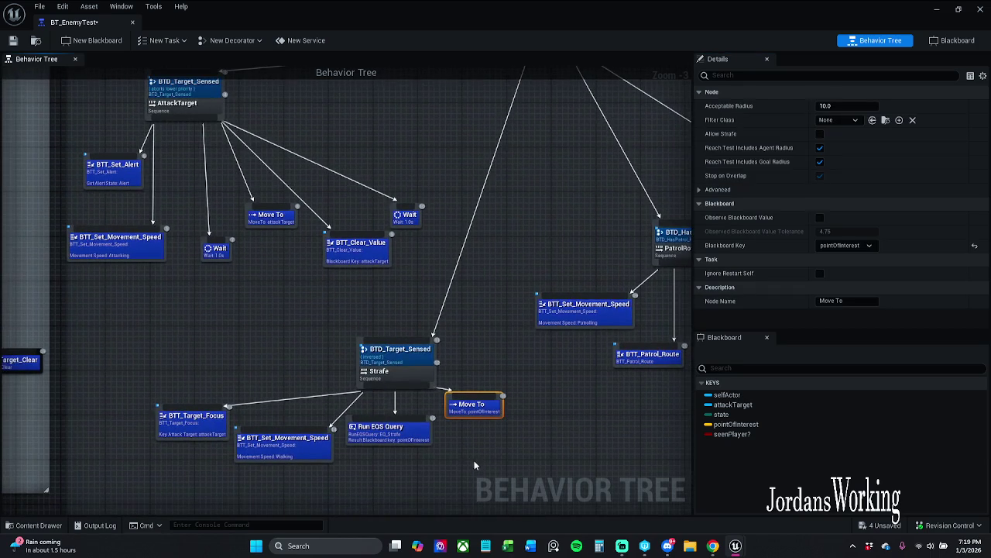
{"action": "left_click_drag", "start_coordinate": [289, 353], "coordinate": [304, 386]}
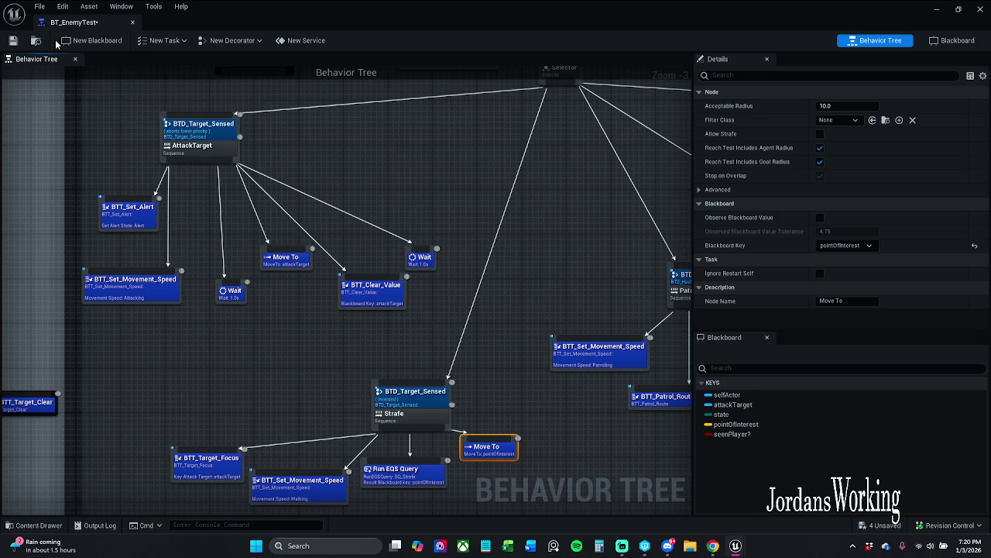
{"action": "key", "text": "ctrl+s"}
- Restore the editor window, playtest by running toward the enemy, then pause the game
{"action": "left_click", "coordinate": [958, 9]}
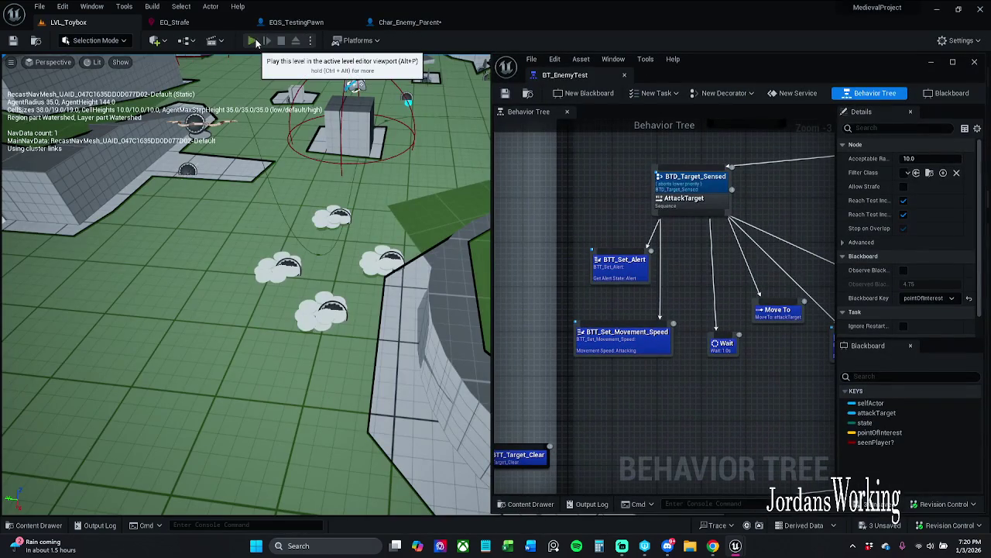
{"action": "left_click", "coordinate": [253, 40]}
{"action": "key", "text": "w"}
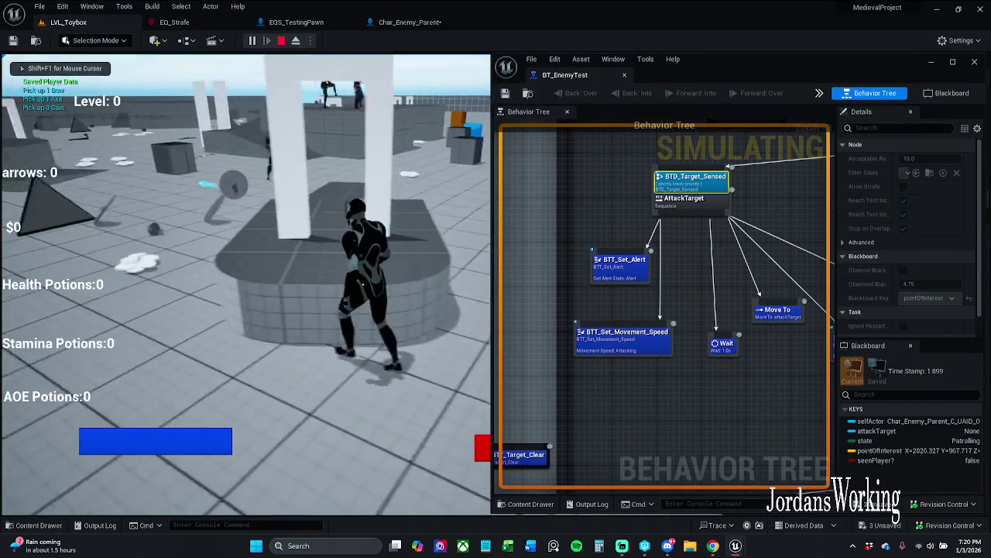
{"action": "key", "text": "w"}
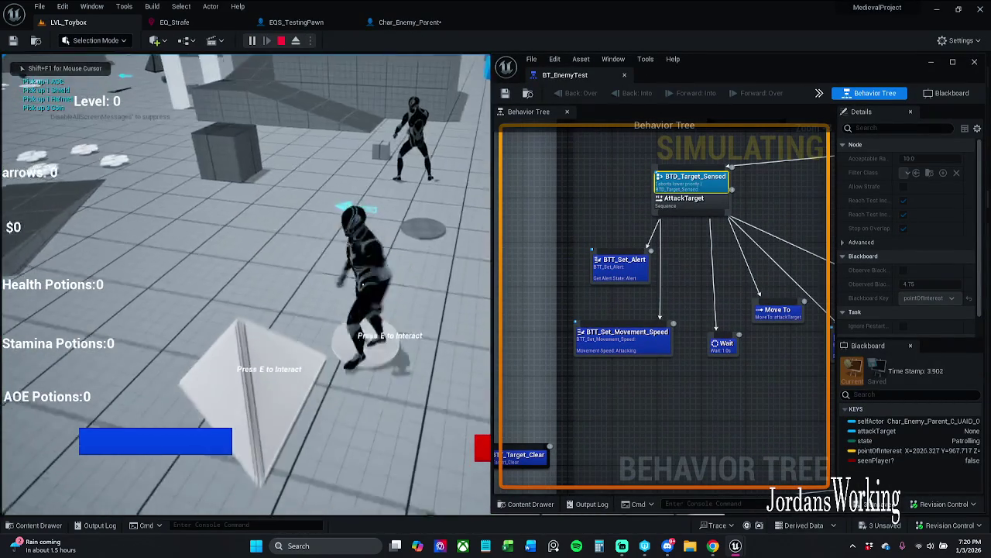
{"action": "key", "text": "w"}
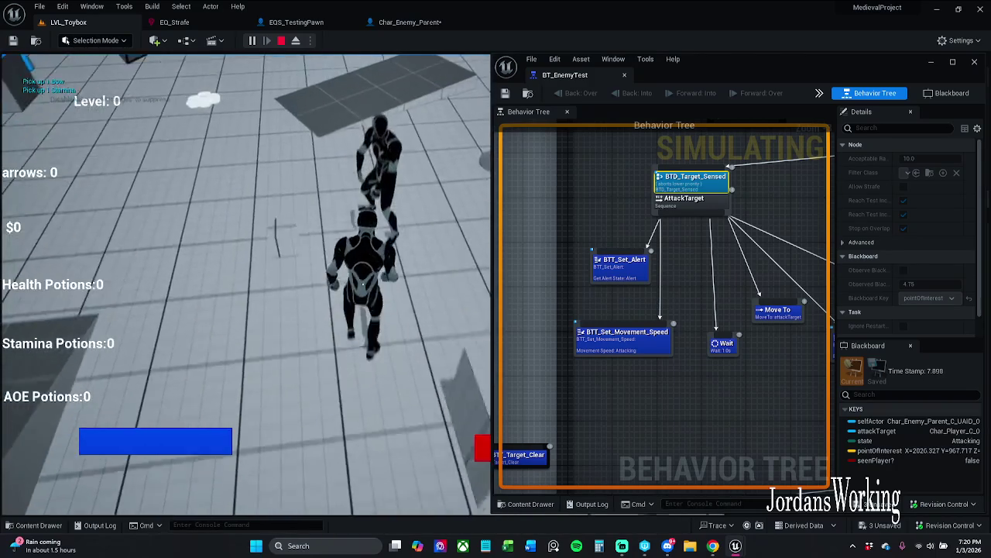
{"action": "key", "text": "p"}
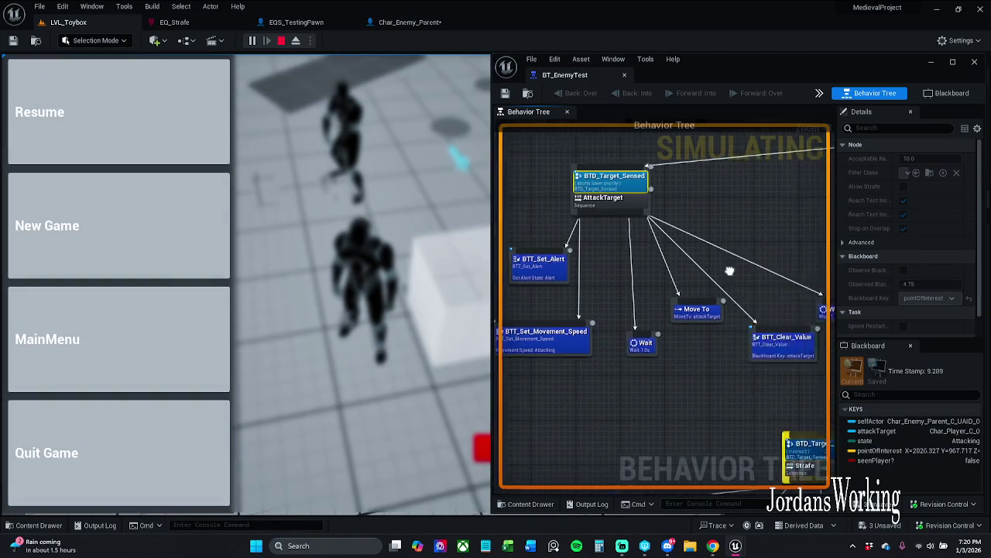
{"action": "scroll", "coordinate": [660, 278], "scroll_direction": "down", "scroll_amount": 5}
{"action": "scroll", "coordinate": [673, 289], "scroll_direction": "up", "scroll_amount": 5}
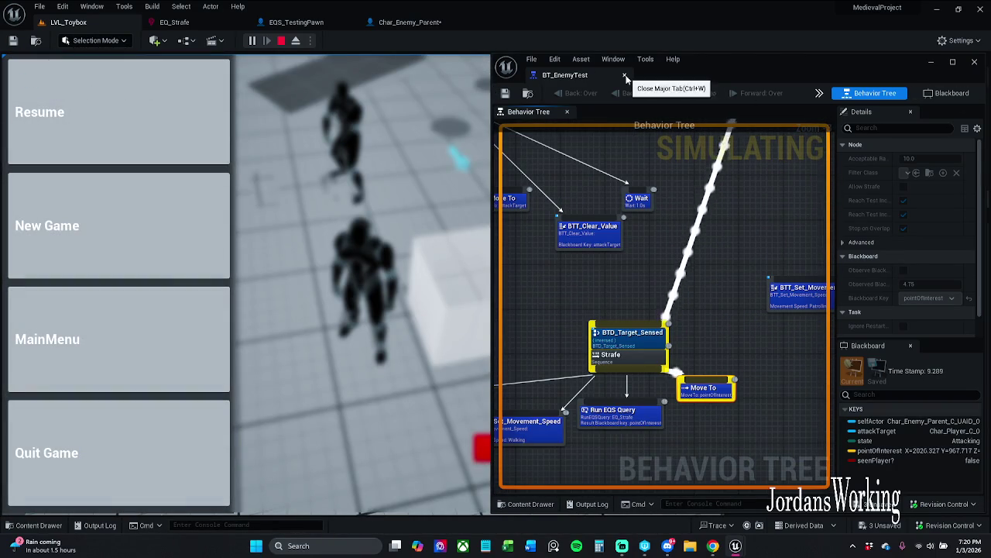
- Stop the current playtest, run another brief session, and end it
{"action": "left_click", "coordinate": [281, 41]}
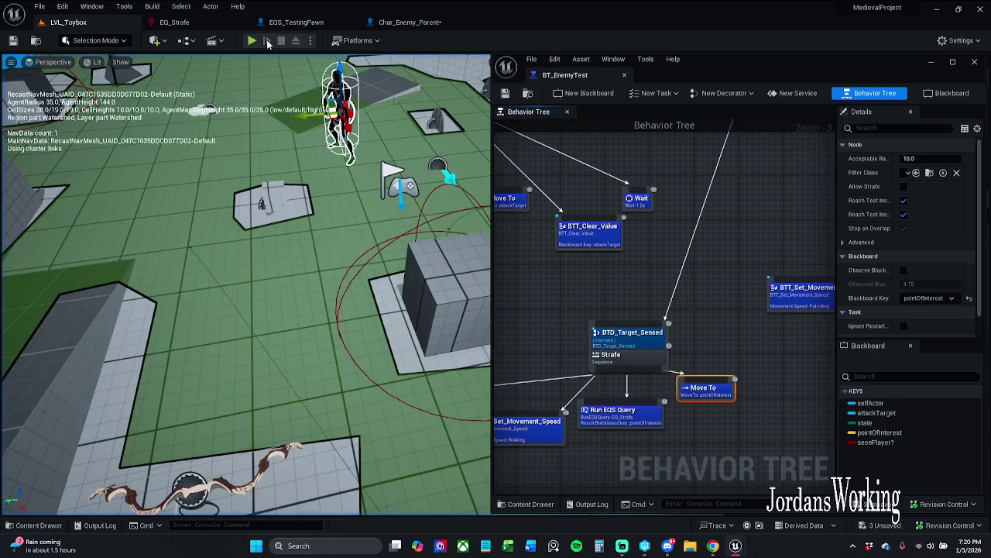
{"action": "left_click", "coordinate": [252, 41]}
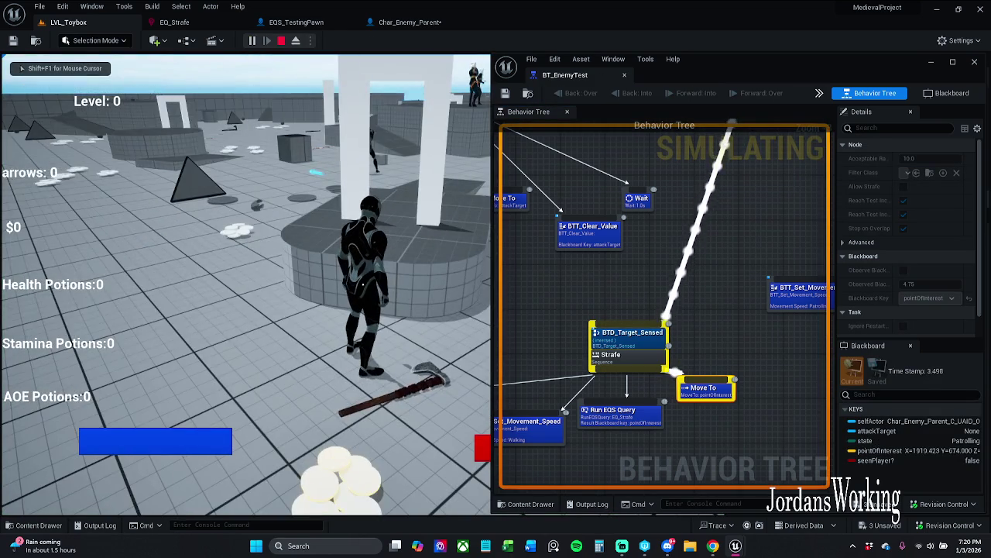
{"action": "key", "text": "Escape"}
- Untick Inverse Condition on Strafe's Target Sensed decorator and save BT_EnemyTest
{"action": "scroll", "coordinate": [592, 311], "scroll_direction": "up", "scroll_amount": 1}
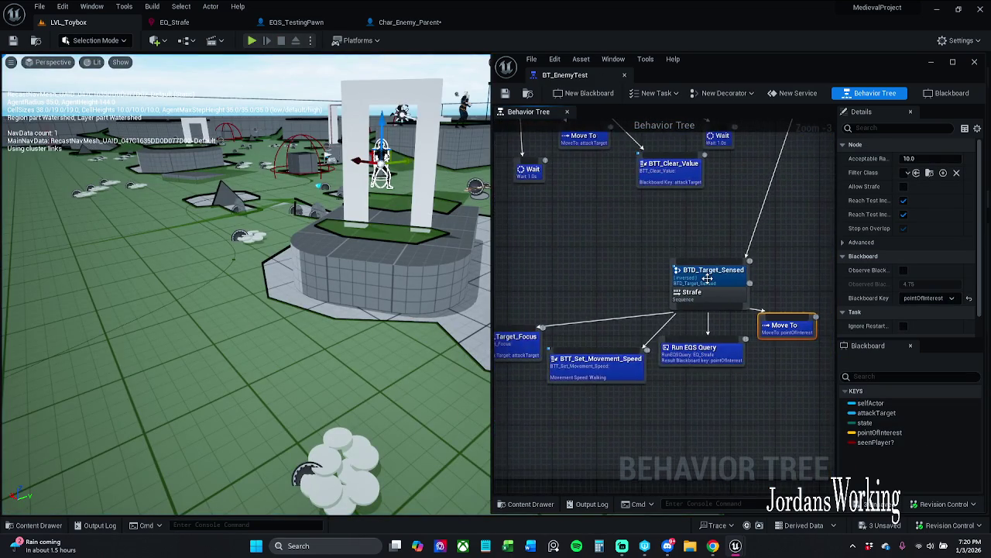
{"action": "left_click", "coordinate": [714, 279]}
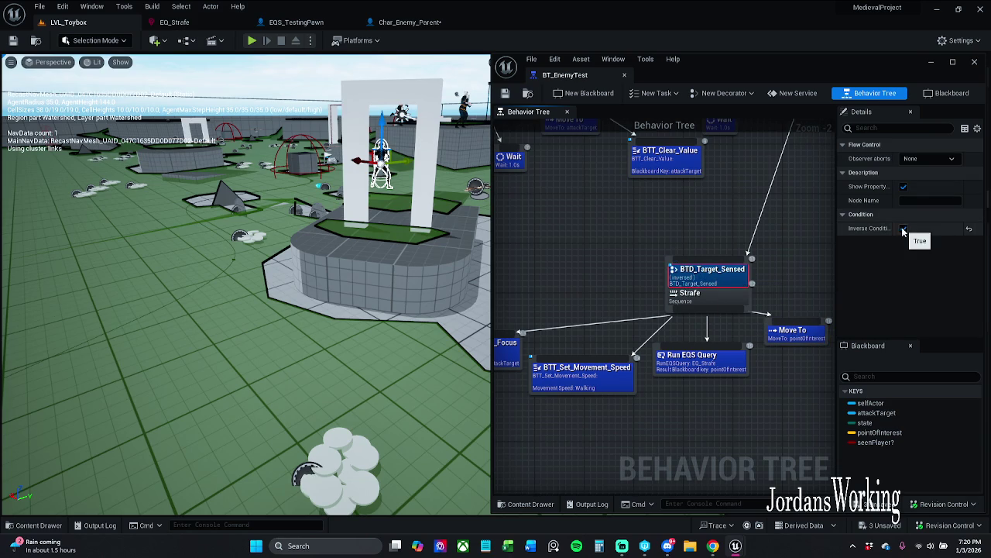
{"action": "left_click", "coordinate": [903, 229]}
{"action": "left_click", "coordinate": [505, 94]}
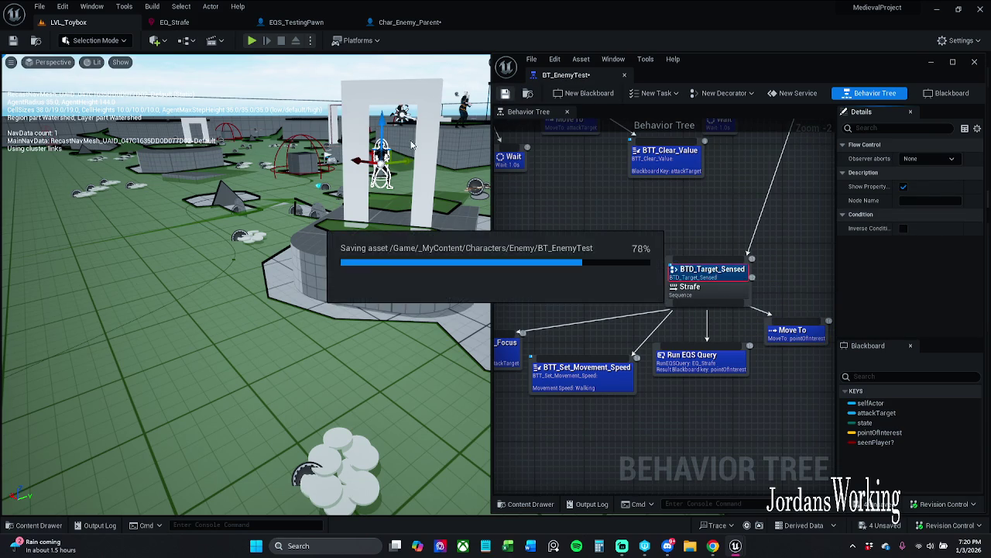
- Playtest the restored condition, then dock BT_EnemyTest as a main-window tab and zoom out
{"action": "left_click", "coordinate": [261, 47]}
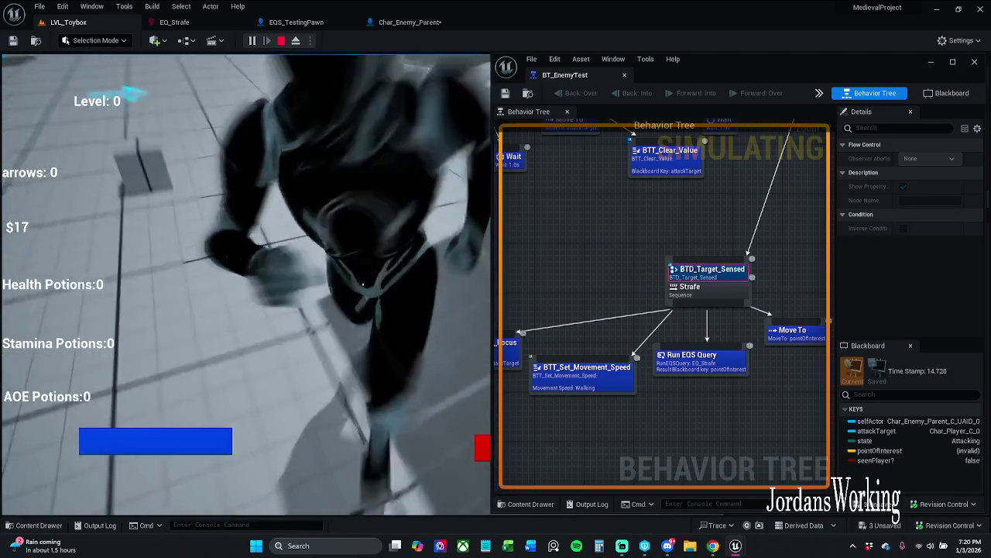
{"action": "key", "text": "Escape"}
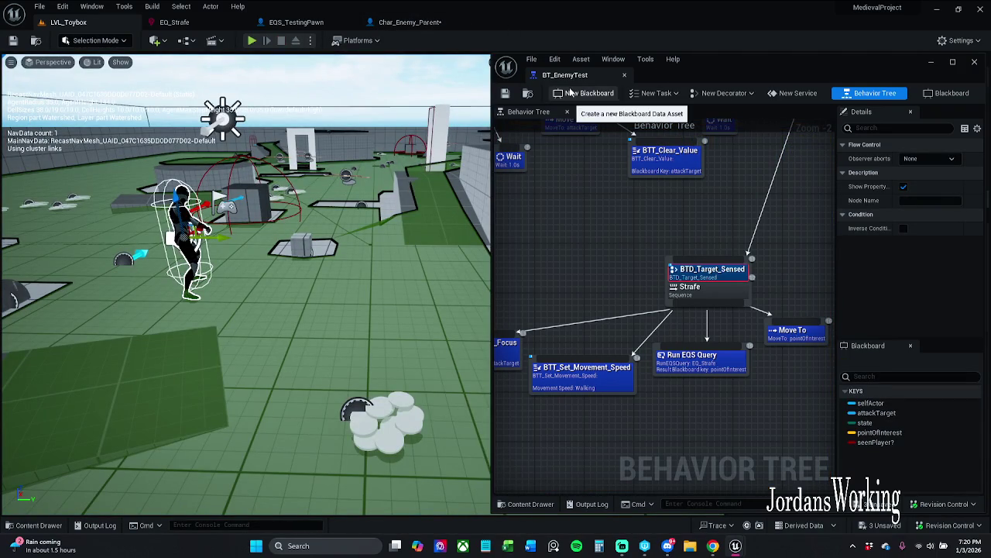
{"action": "left_click_drag", "start_coordinate": [565, 75], "coordinate": [498, 26]}
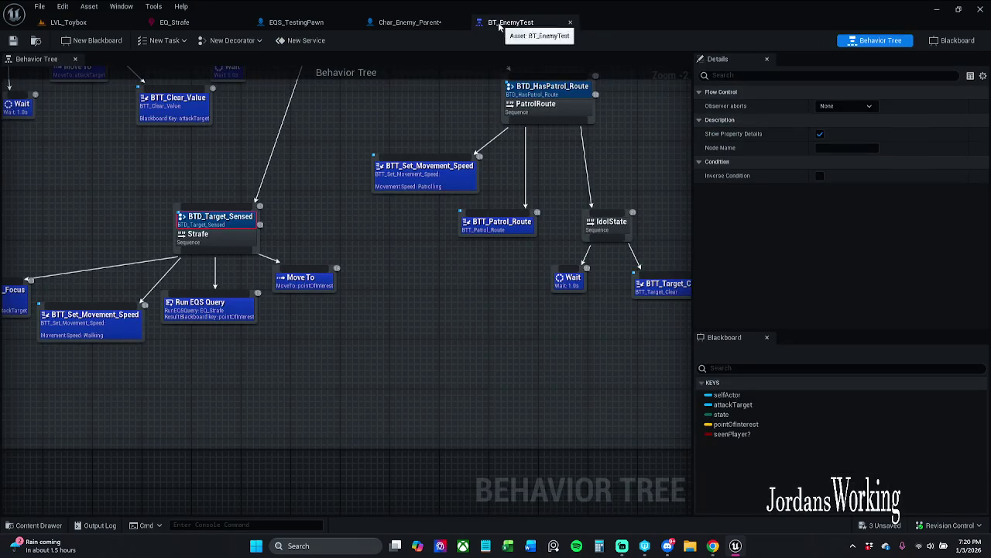
{"action": "scroll", "coordinate": [561, 245], "scroll_direction": "down", "scroll_amount": 2}
{"action": "left_click_drag", "start_coordinate": [533, 210], "coordinate": [519, 316]}
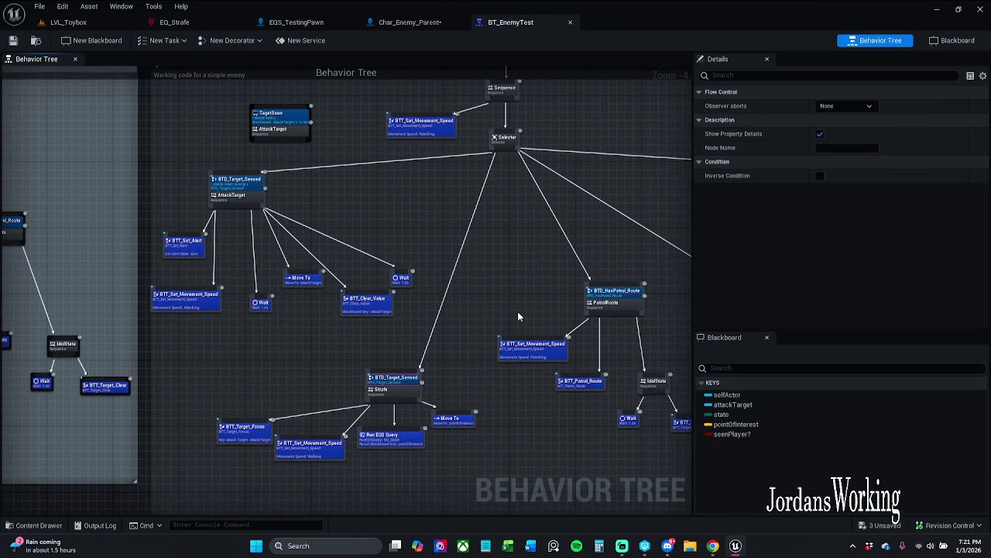